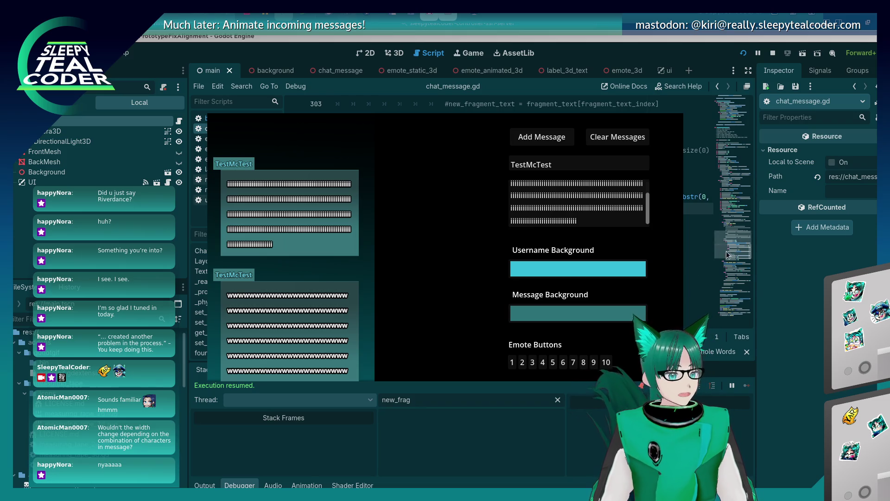
# - Replace the old test message text with the first five emotes
pyautogui.moveTo(603, 218); pyautogui.dragTo(432, 132)
pyautogui.press('BackSpace')
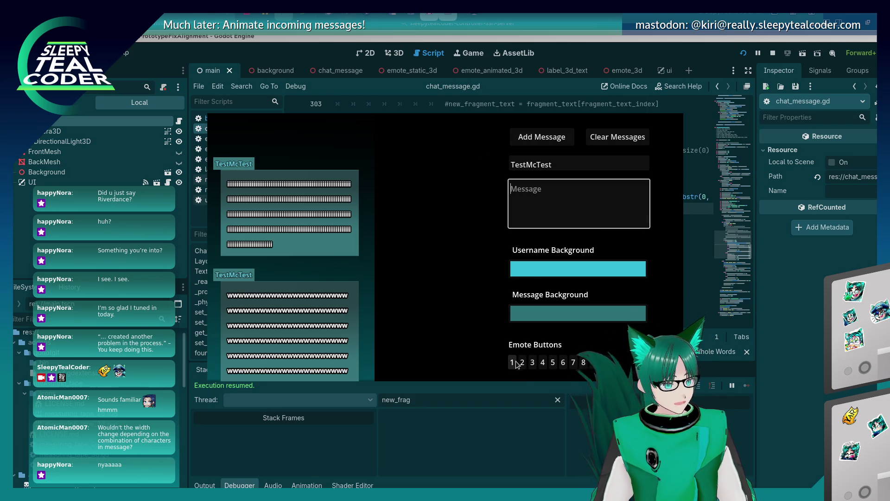
pyautogui.click(512, 362)
pyautogui.click(542, 363)
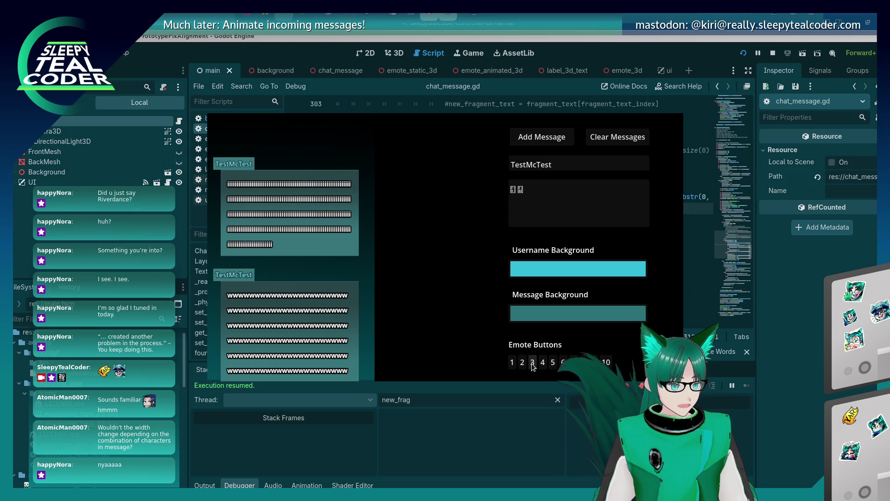
pyautogui.click(552, 362)
pyautogui.click(558, 363)
pyautogui.click(563, 362)
# - Add five more emotes, ten in total, and submit the emote-only message
pyautogui.click(574, 363)
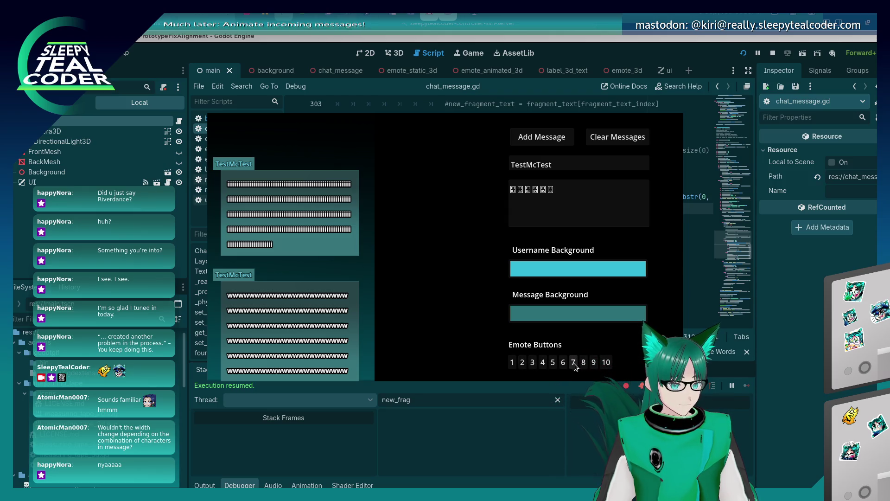
pyautogui.click(585, 363)
pyautogui.click(606, 364)
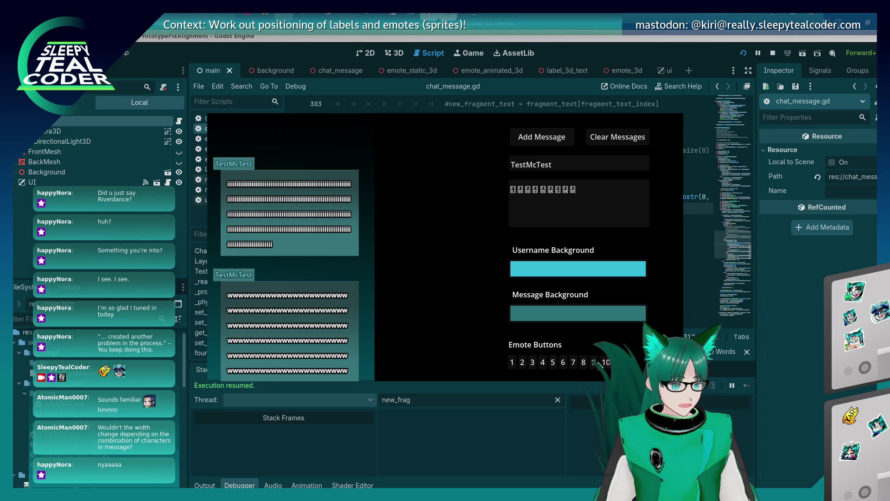
pyautogui.click(605, 363)
pyautogui.click(603, 362)
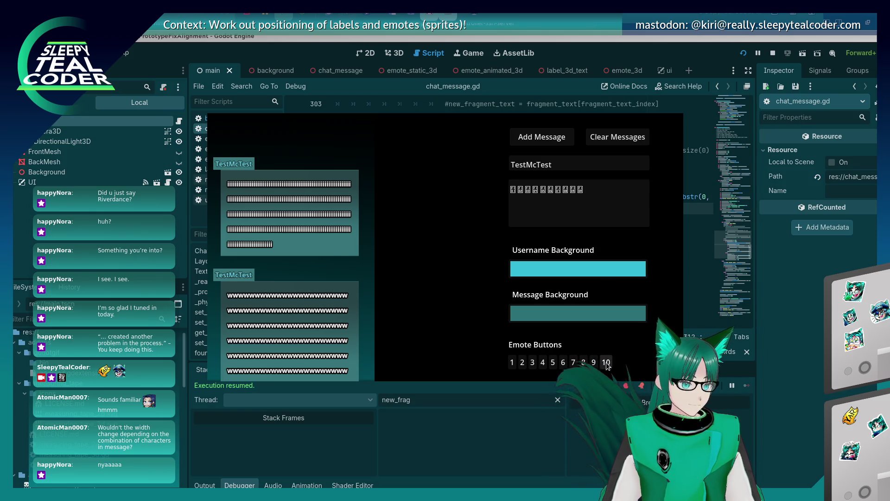
pyautogui.click(528, 138)
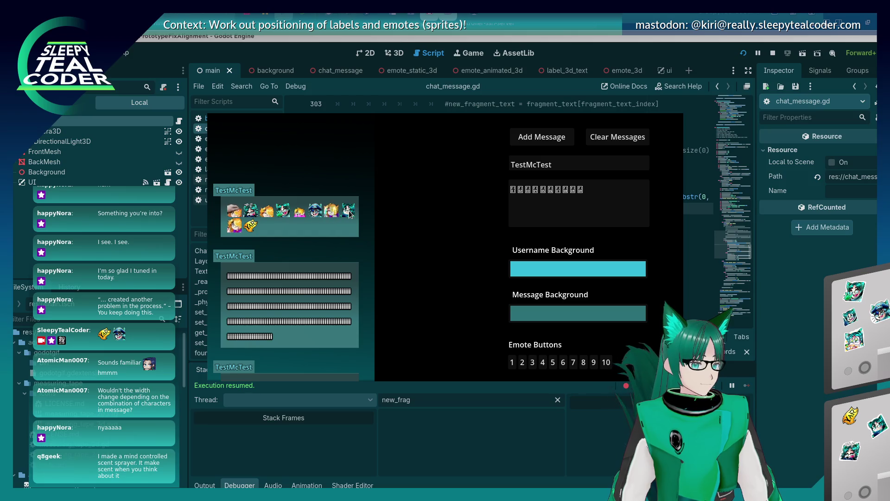
# - Stop the game and scroll through chat_message.gd's fragment layout code
pyautogui.hotkey('alt', 'Tab')
pyautogui.scroll(10, 492, 211)
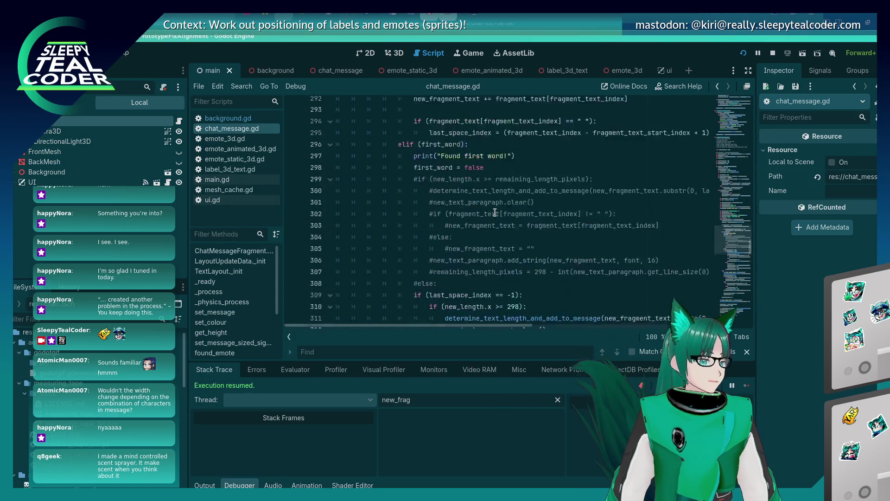
pyautogui.scroll(20, 493, 211)
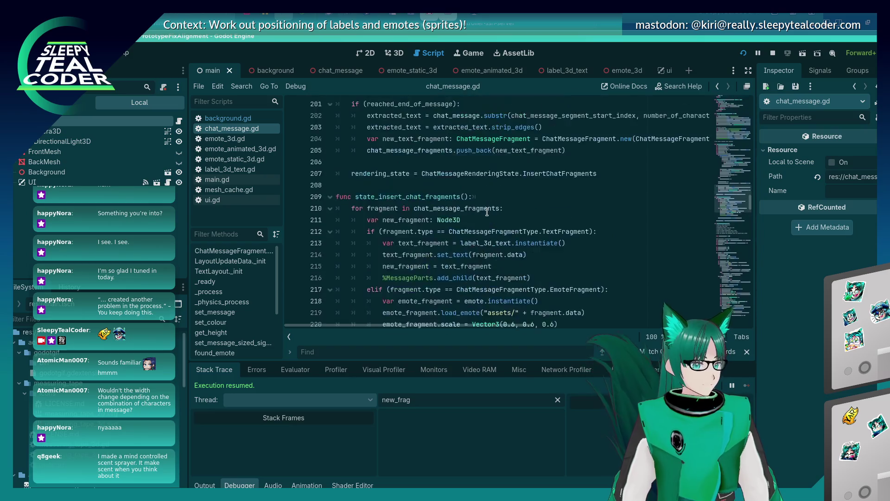
pyautogui.scroll(-13, 486, 212)
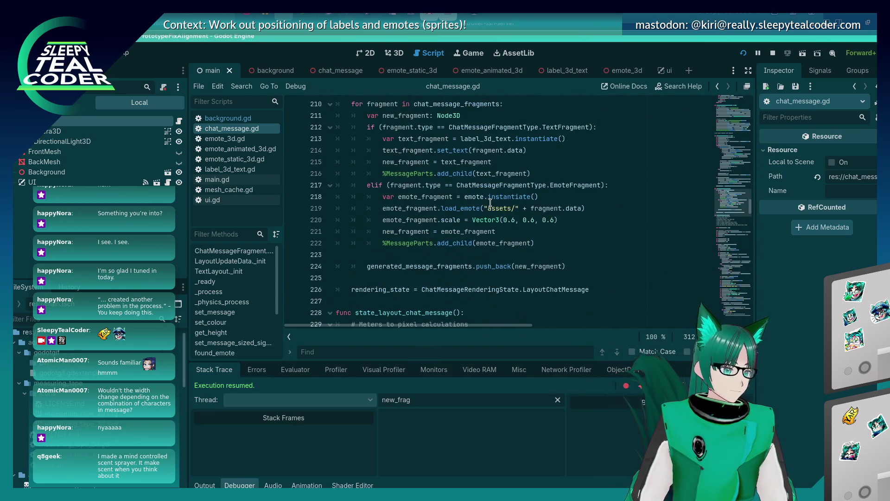
pyautogui.scroll(3, 489, 203)
pyautogui.scroll(-15, 489, 203)
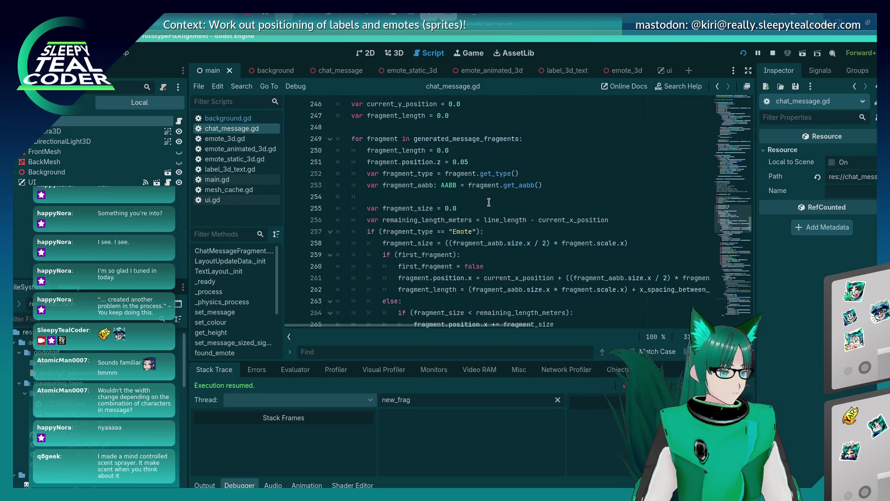
pyautogui.scroll(-10, 489, 202)
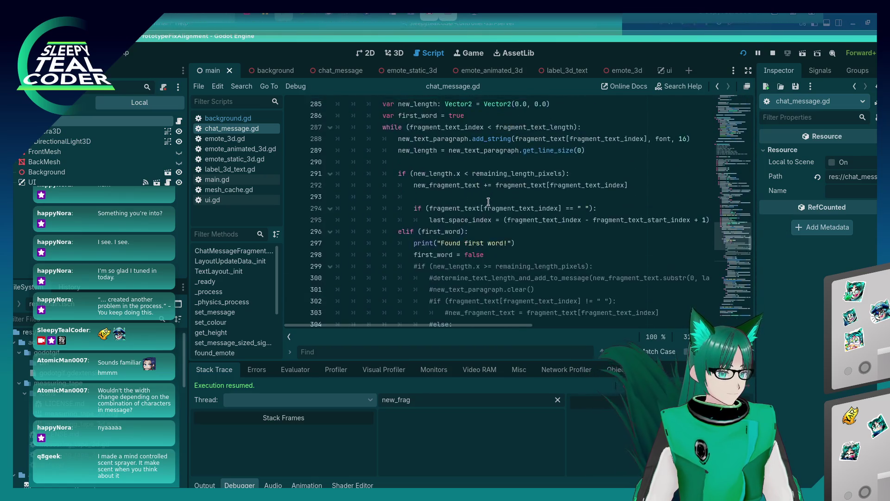
pyautogui.scroll(-1, 489, 202)
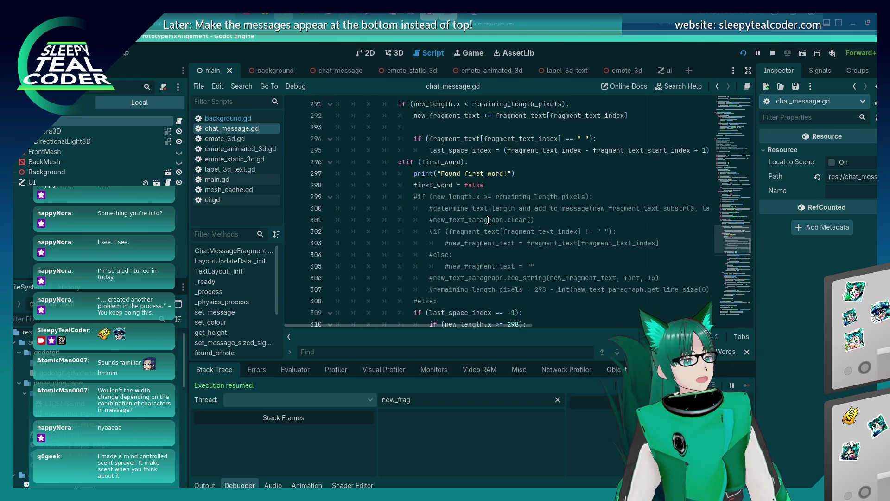
pyautogui.scroll(4, 488, 220)
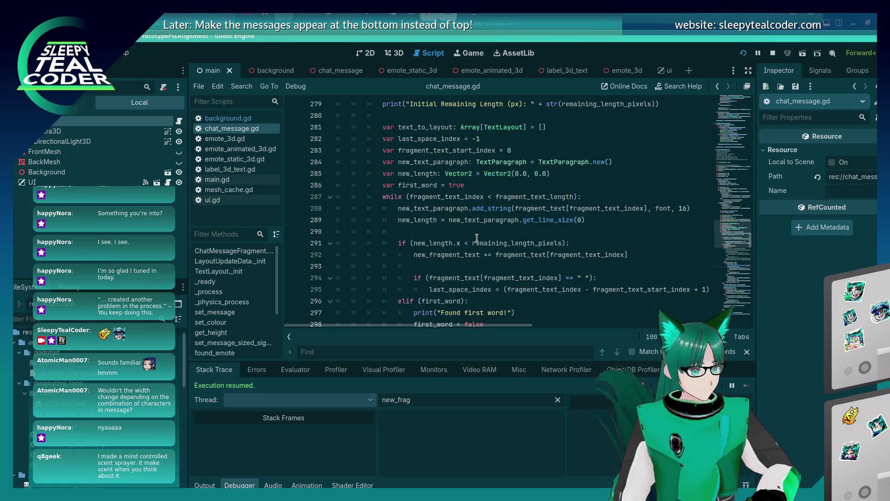
# - Place the caret in the line 291 width check and review the mesh cache code
pyautogui.click(477, 238)
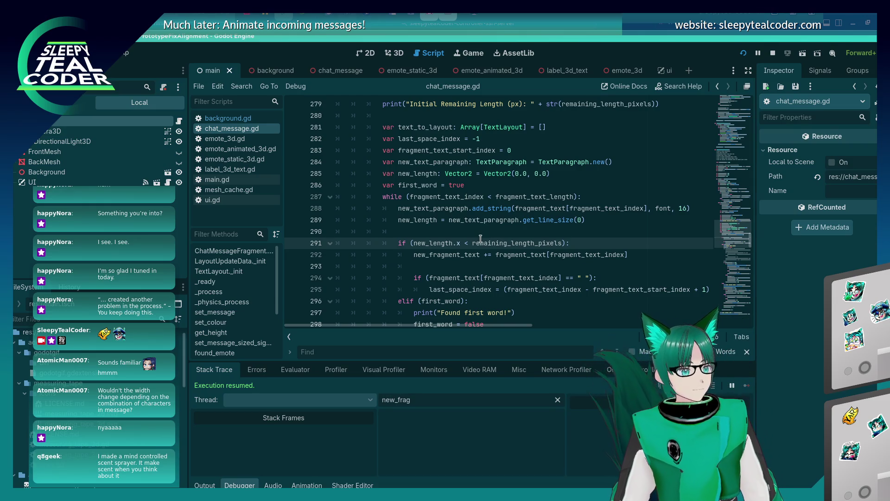
pyautogui.scroll(9, 481, 235)
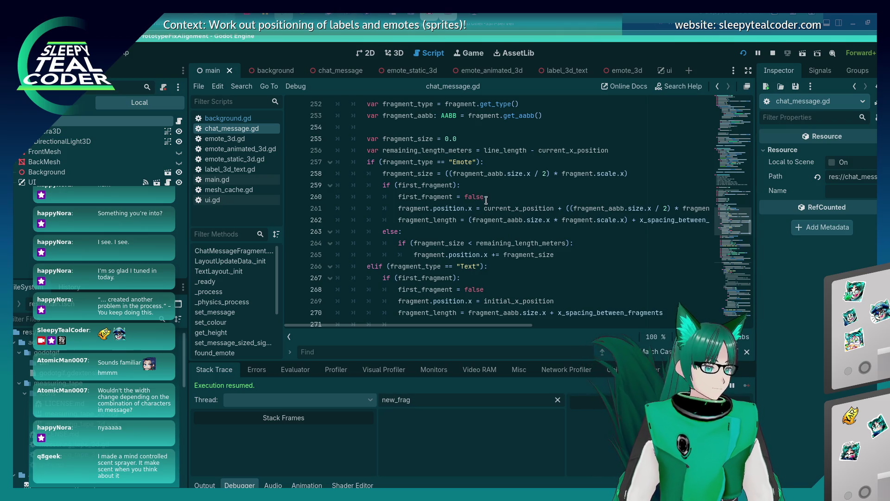
pyautogui.scroll(-20, 473, 211)
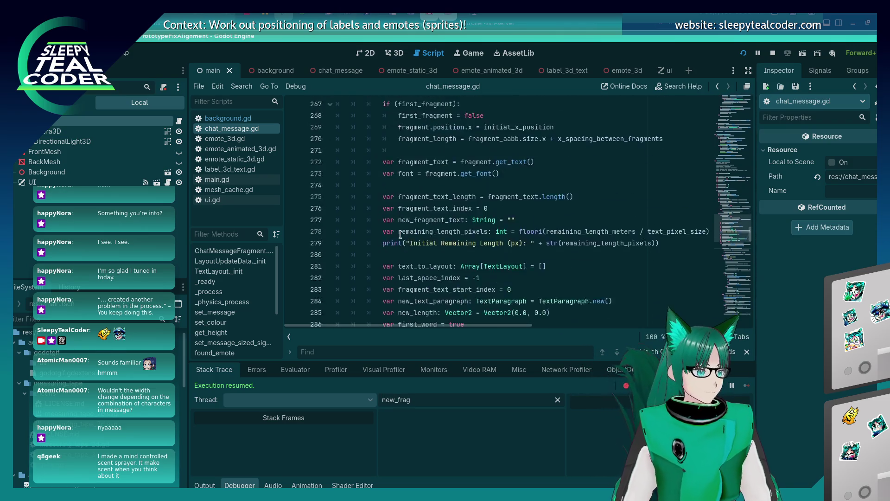
pyautogui.scroll(-4, 385, 239)
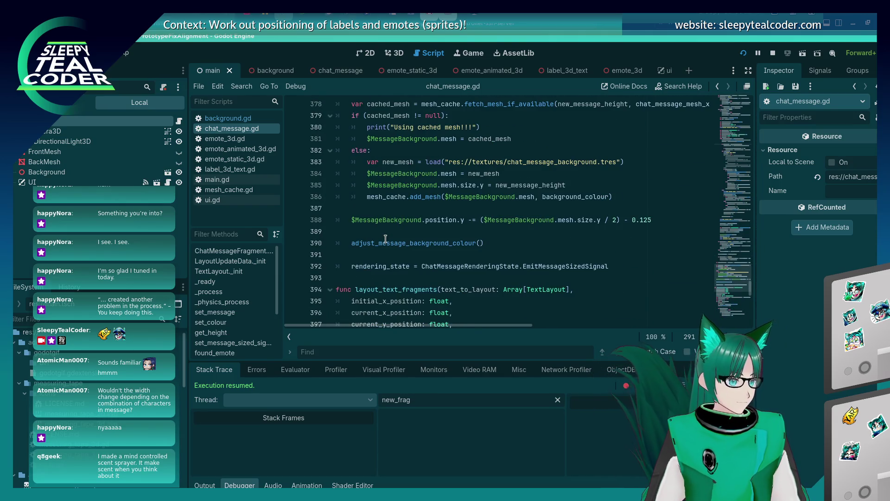
pyautogui.scroll(2, 386, 239)
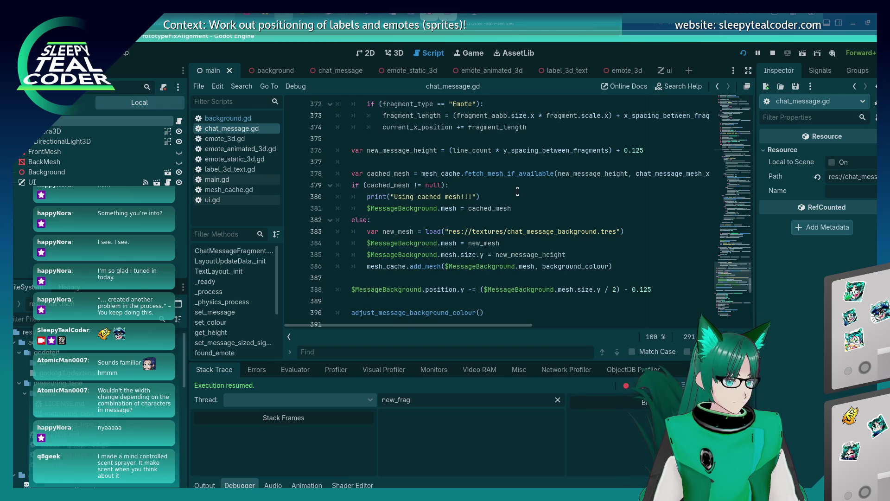
# - Delete the cached-mesh debug print line and move to the new_message_height line 376
pyautogui.click(484, 197)
pyautogui.hotkey('shift', 'Home')
pyautogui.hotkey('shift', 'Home')
pyautogui.press('BackSpace')
pyautogui.press('BackSpace')
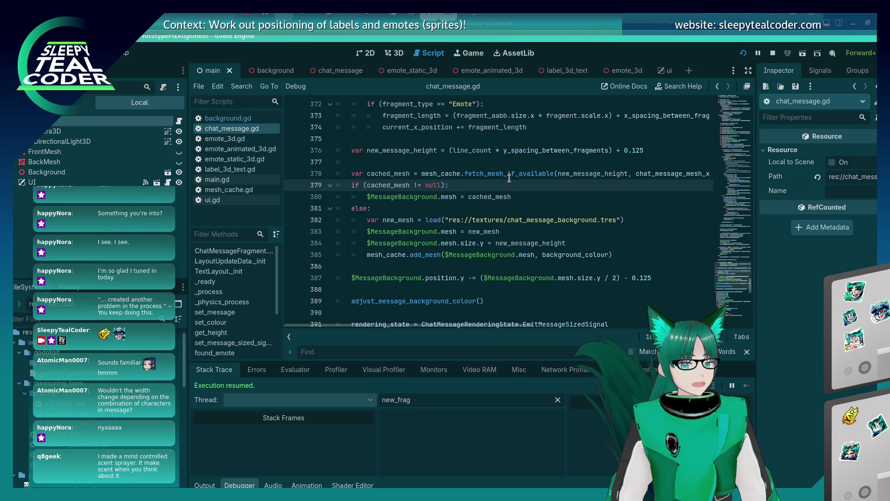
pyautogui.press('Up')
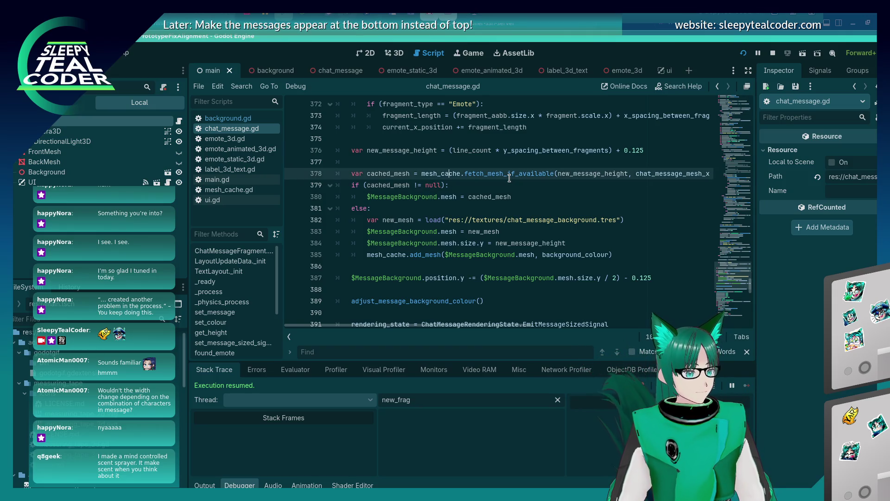
pyautogui.press('Up')
pyautogui.press('Up')
pyautogui.press('Up')
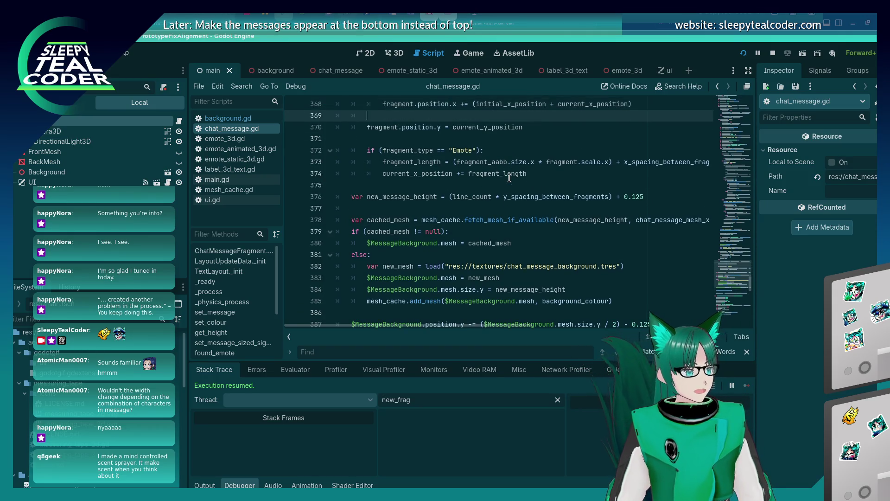
pyautogui.press('Down')
pyautogui.press('Down')
pyautogui.press('Down')
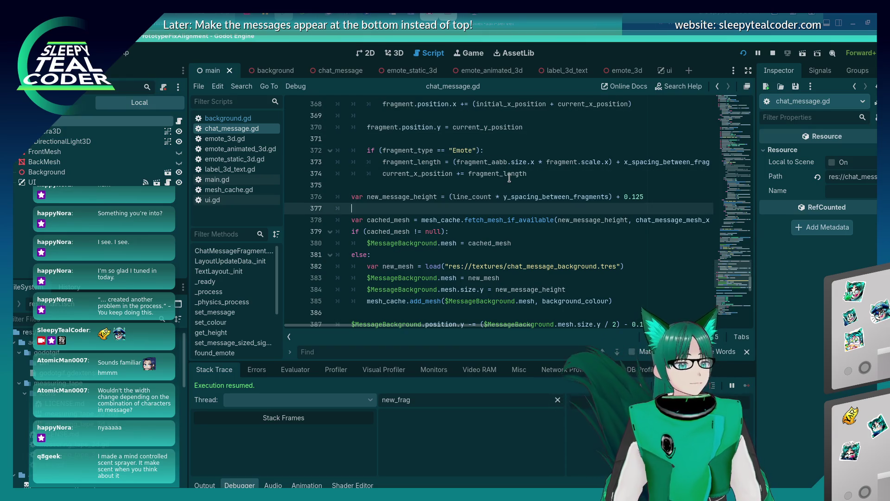
pyautogui.press('Down')
pyautogui.press('Down')
pyautogui.press('Down')
pyautogui.press('Up')
pyautogui.press('Up')
pyautogui.press('Up')
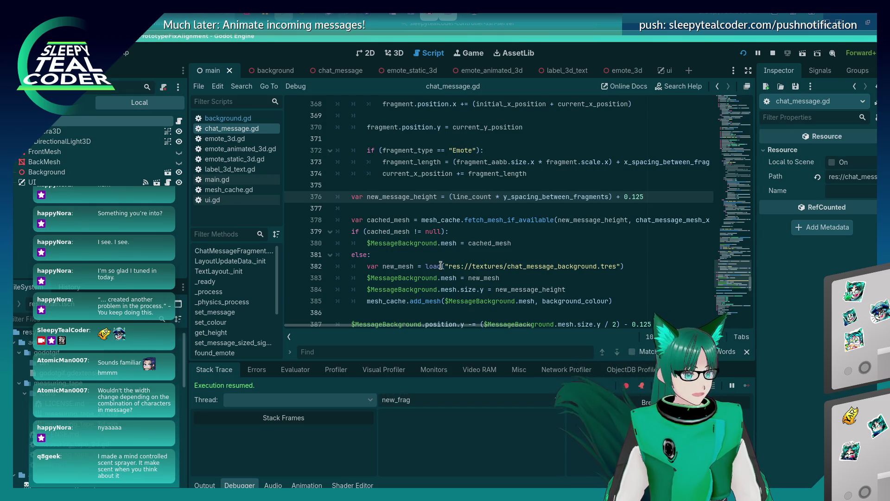
# - Change load to preload on line 382, save the script, and run the project
pyautogui.moveTo(441, 265)
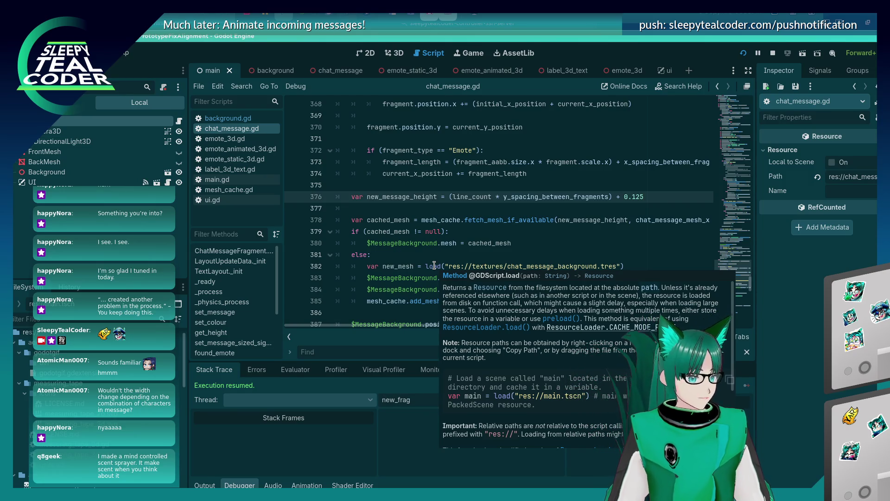
pyautogui.scroll(-5, 505, 350)
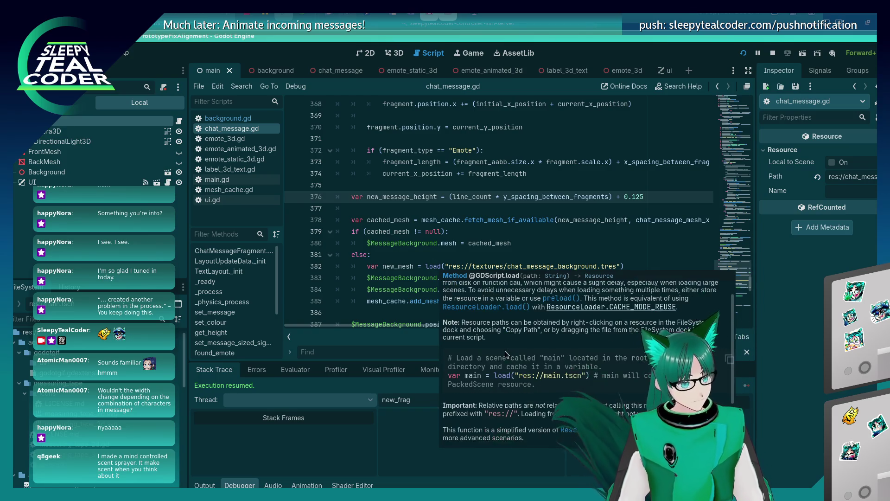
pyautogui.click(448, 267)
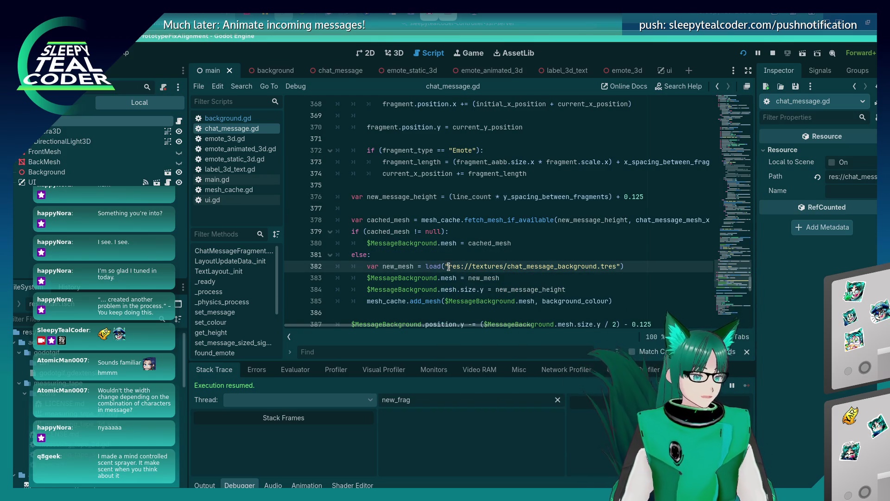
pyautogui.write('pre')
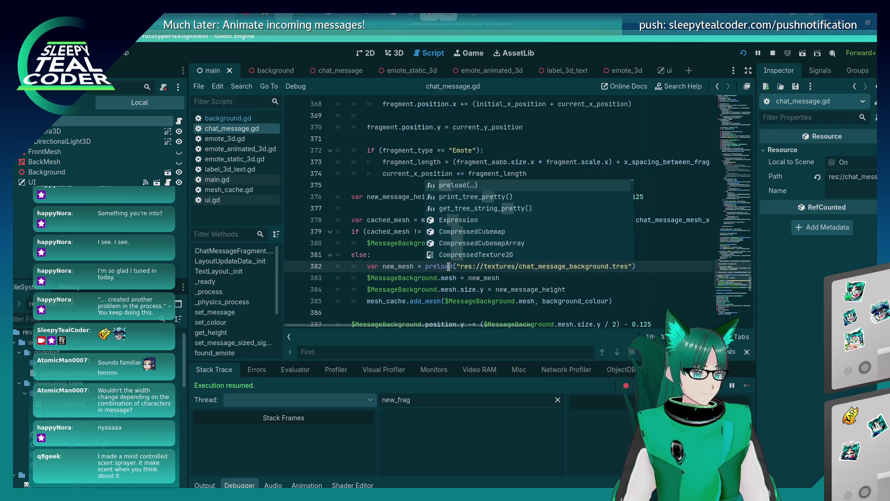
pyautogui.press('Escape')
pyautogui.press('Up')
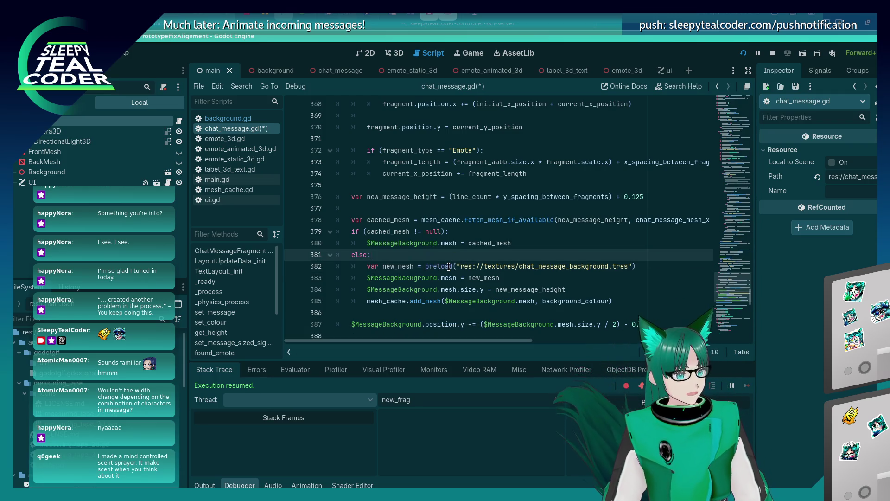
pyautogui.hotkey('ctrl', 's')
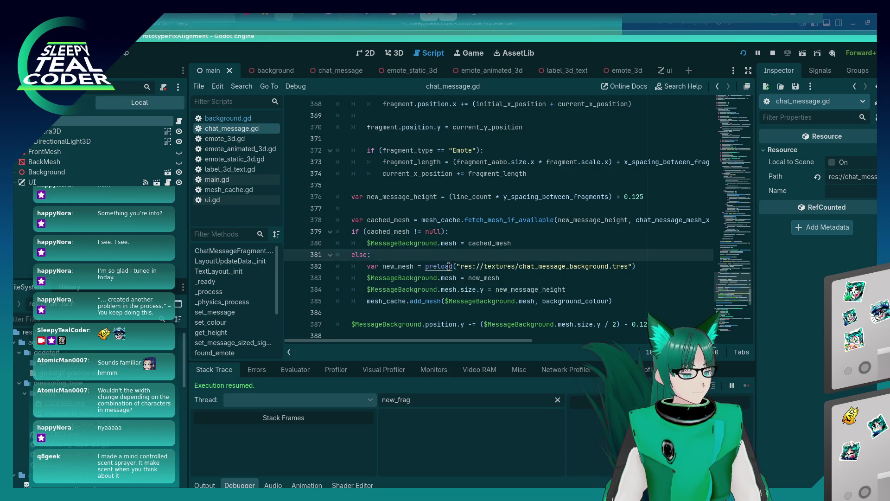
pyautogui.click(743, 53)
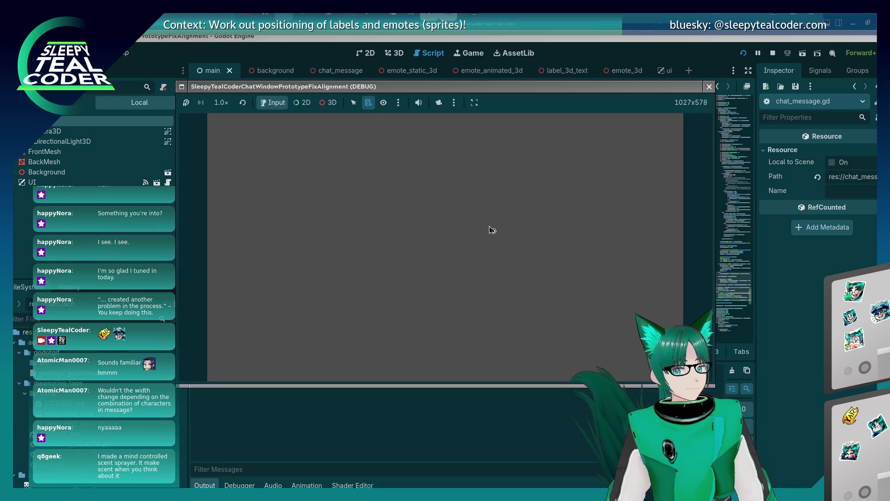
# - Post a long 'www…' message and a long 'yaaarr…' message twice to test bubble wrapping
pyautogui.click(578, 203)
pyautogui.hotkey('ctrl', 'a')
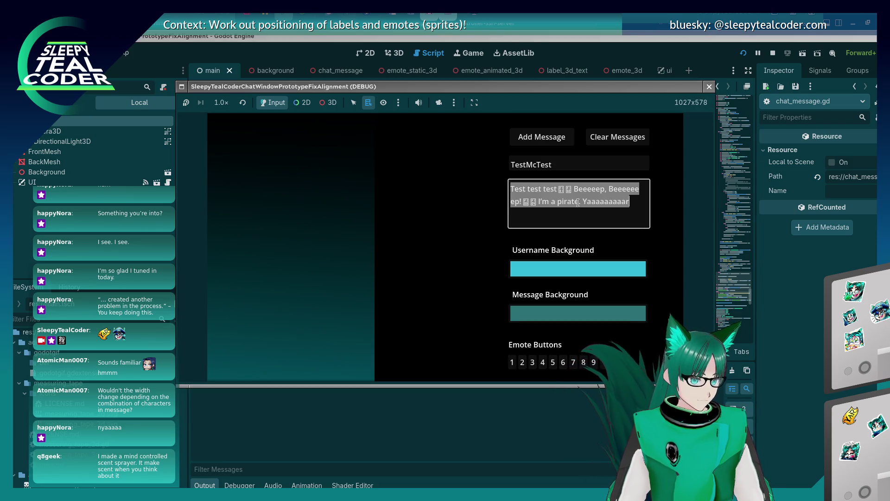
pyautogui.write('wwwwwwwwwwwwwwwwwwwwwwwwwwwwwwwwwwwwwwwwwwwwwwwwwwwwwwwwwwwwwwwwwwwwwwwwwww')
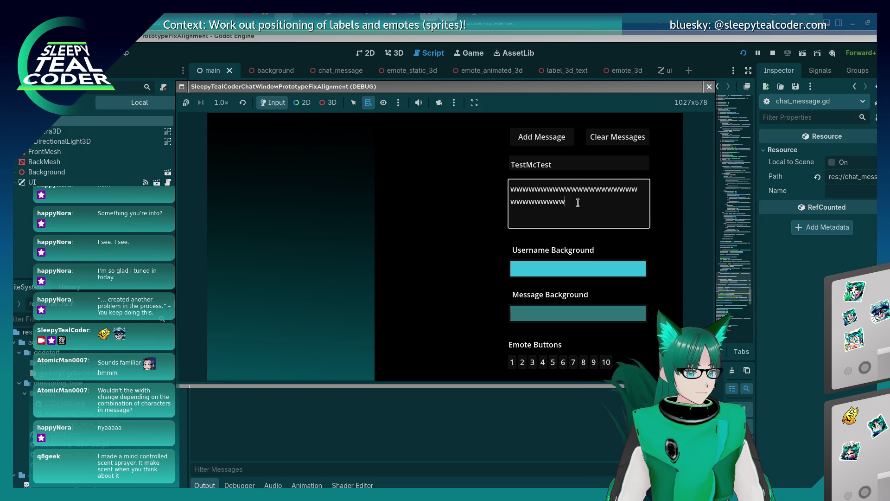
pyautogui.write('wwwwwwwww')
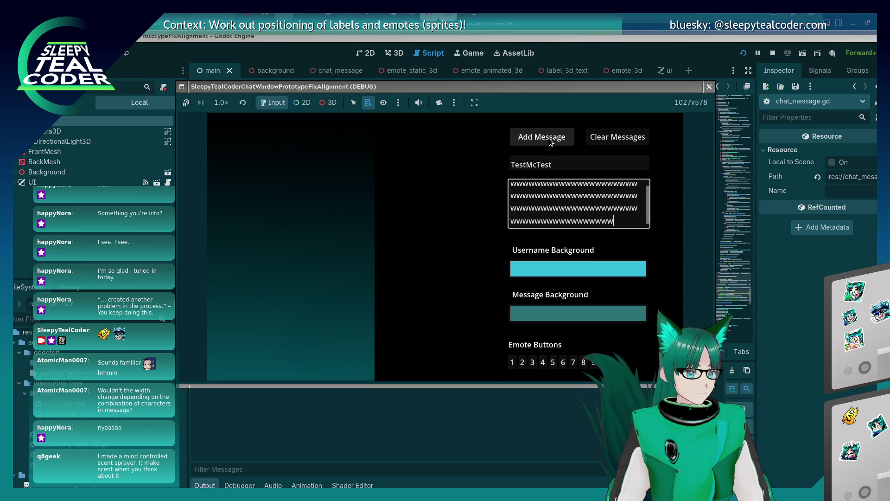
pyautogui.click(548, 140)
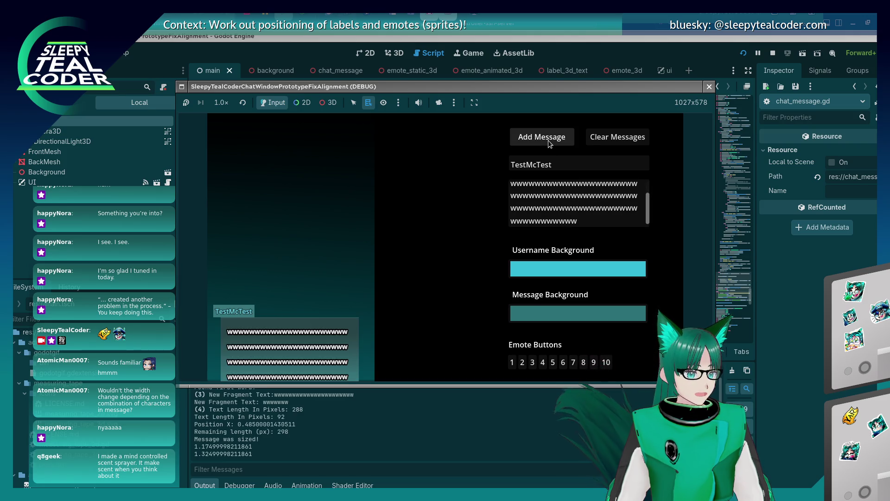
pyautogui.click(611, 225)
pyautogui.hotkey('ctrl', 'a')
pyautogui.write('yaaarrrrrrrrrrrrrrrrrrrrrrrrrrr')
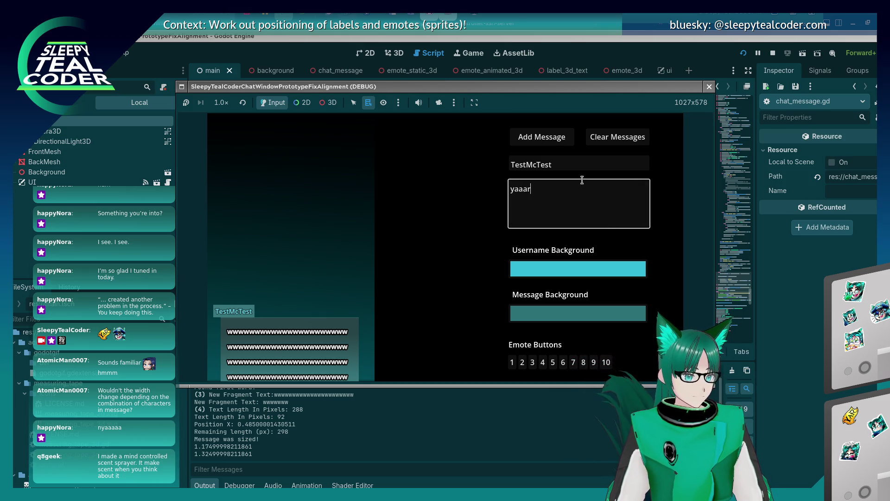
pyautogui.write('rrrrrrrrrrrrrrrrrrrrrrrr')
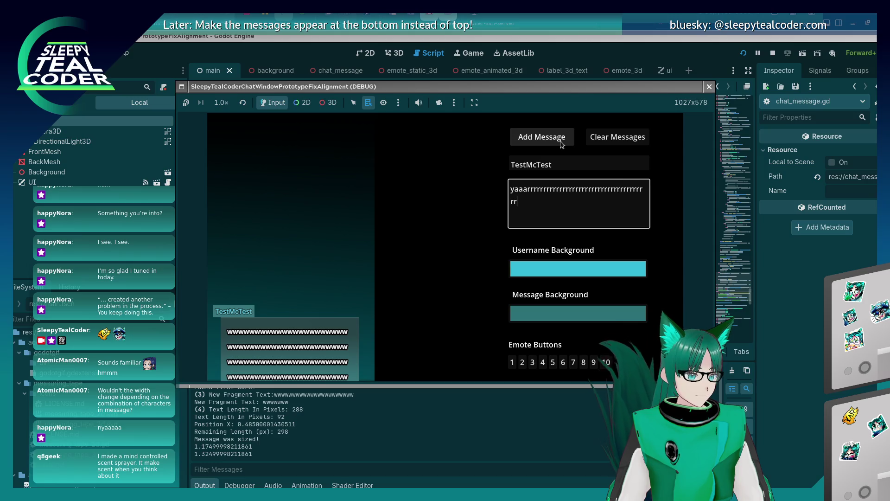
pyautogui.click(560, 140)
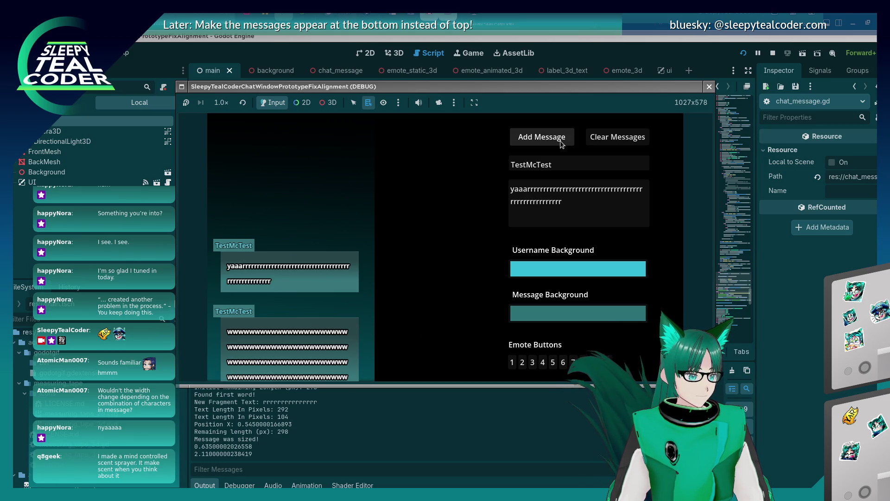
pyautogui.click(560, 141)
# - Make message backgrounds purple and username backgrounds dark orange, then add another message
pyautogui.click(597, 314)
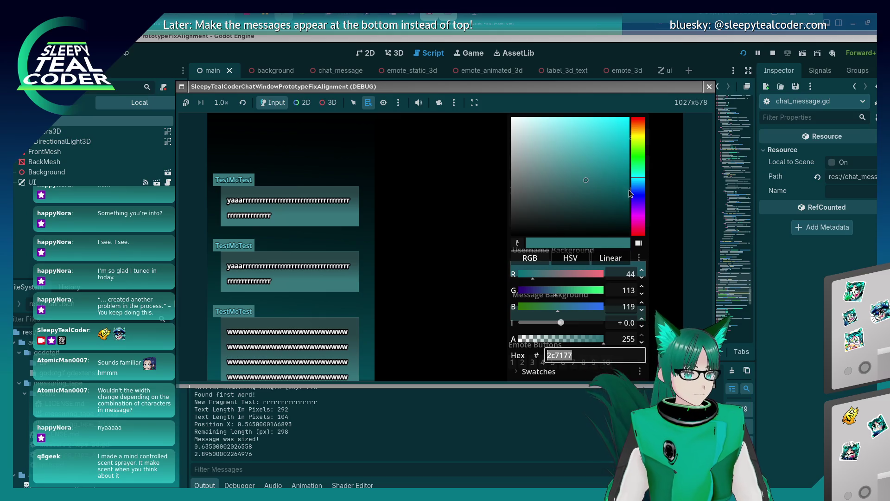
pyautogui.click(638, 211)
pyautogui.click(603, 158)
pyautogui.click(465, 212)
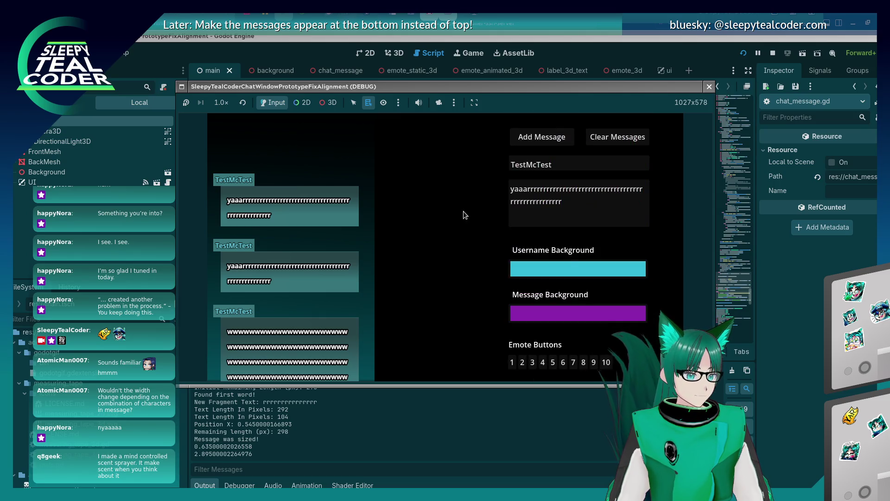
pyautogui.click(570, 278)
pyautogui.click(641, 129)
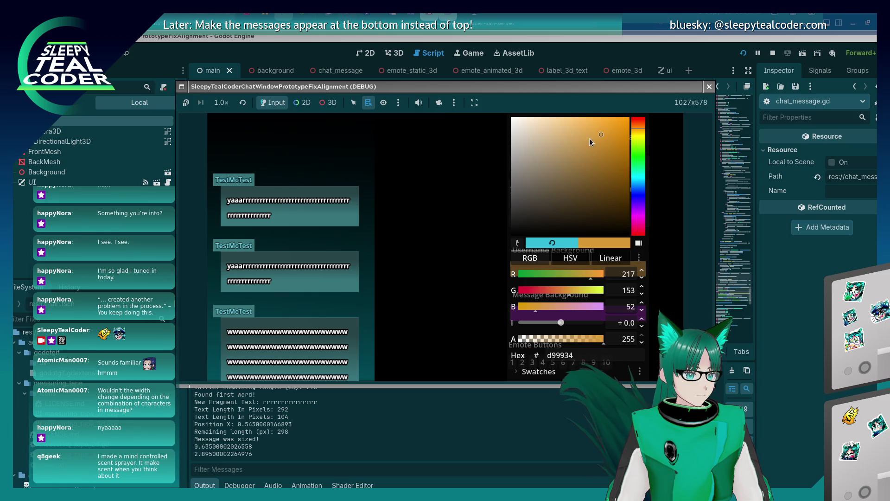
pyautogui.click(602, 147)
pyautogui.click(487, 200)
pyautogui.click(543, 139)
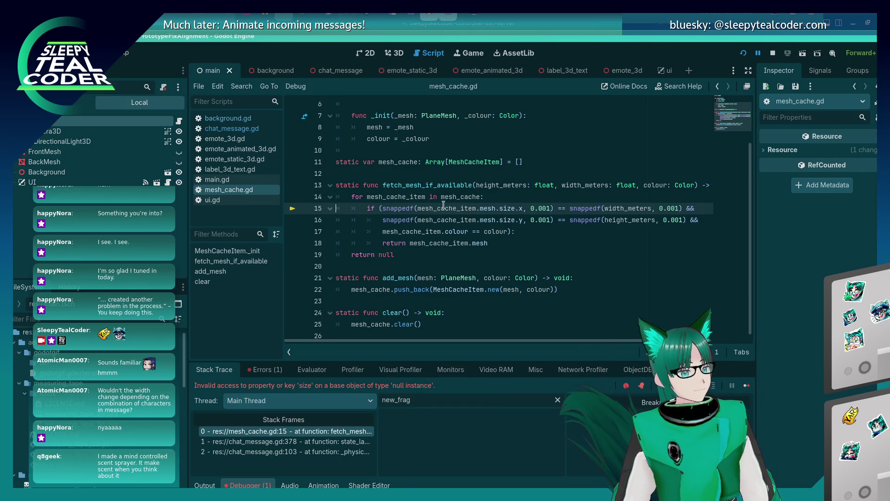
pyautogui.moveTo(442, 206)
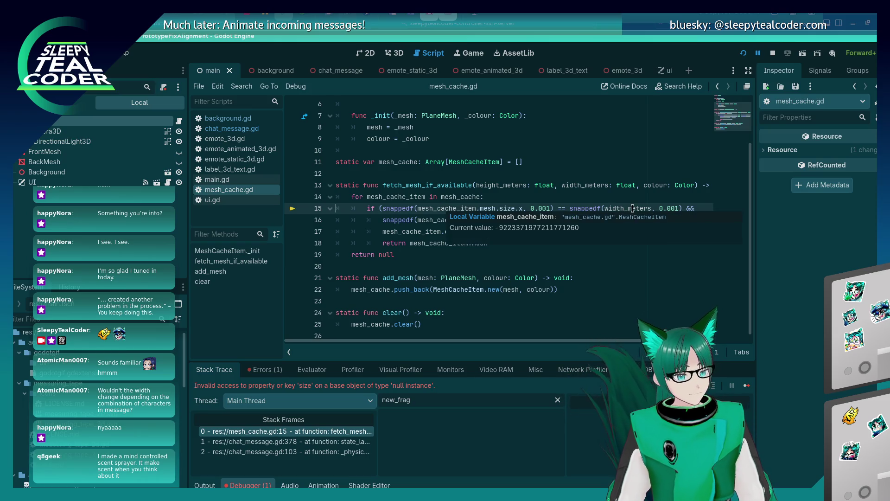
pyautogui.moveTo(633, 209)
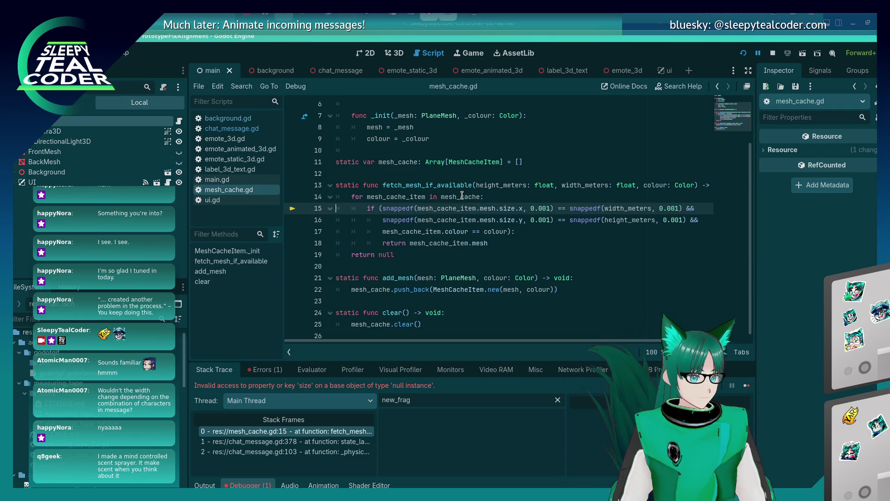
pyautogui.moveTo(462, 195)
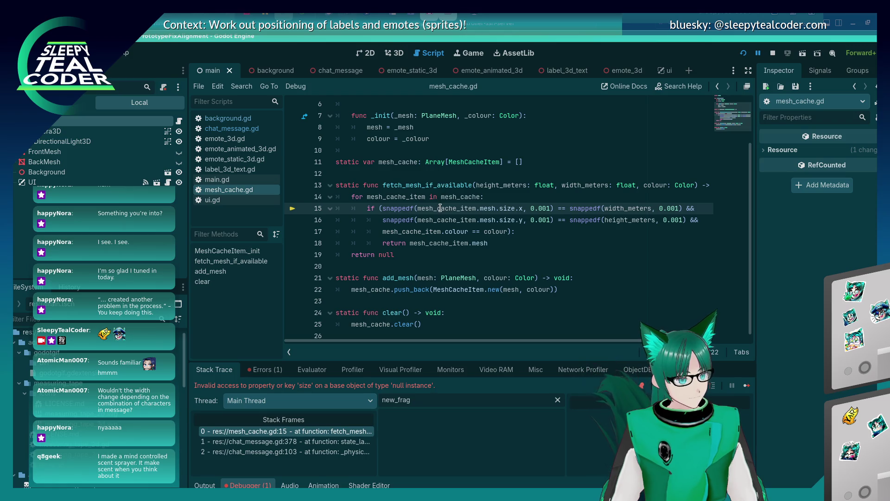
pyautogui.doubleClick(440, 208)
pyautogui.hotkey('ctrl', 'c')
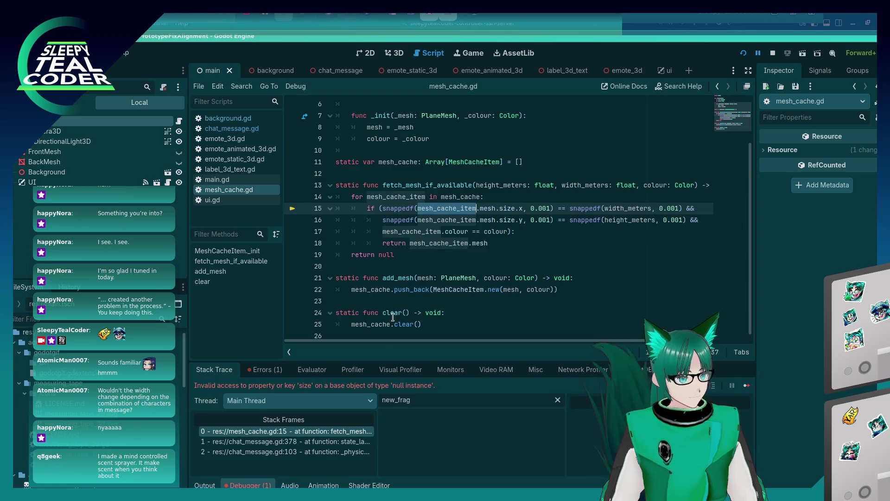
# - Paste mesh_cache_item into the Evaluator, continue to the next error, and evaluate it as <null>
pyautogui.click(312, 369)
pyautogui.click(340, 387)
pyautogui.hotkey('ctrl', 'v')
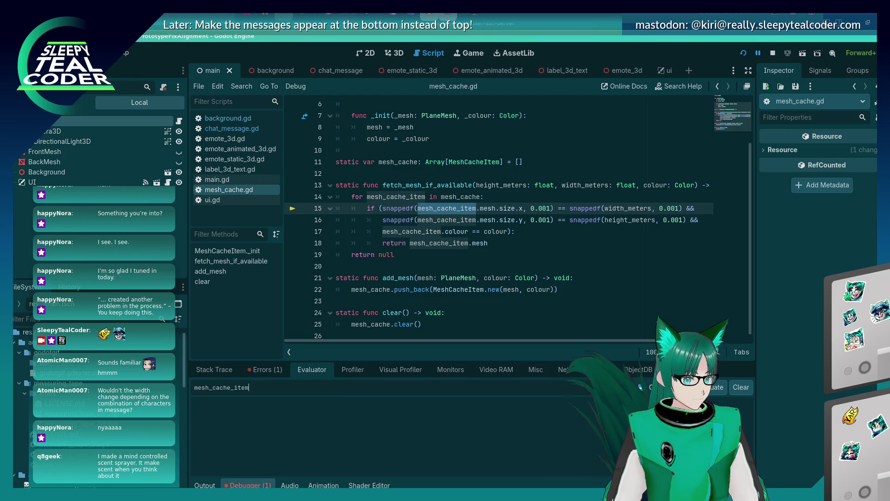
pyautogui.press('F12')
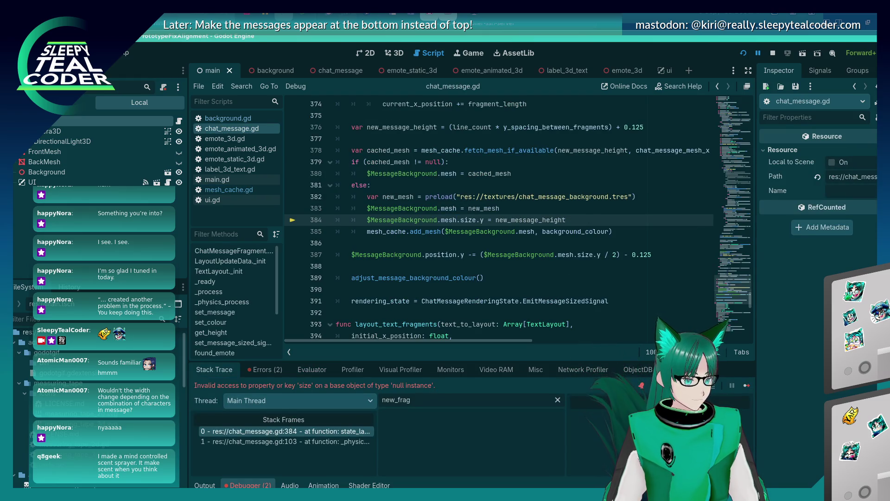
pyautogui.click(325, 373)
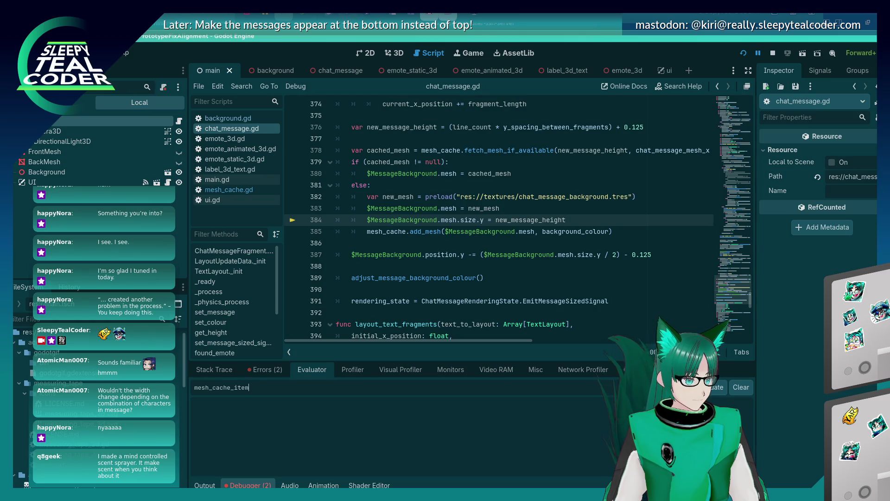
pyautogui.press('Return')
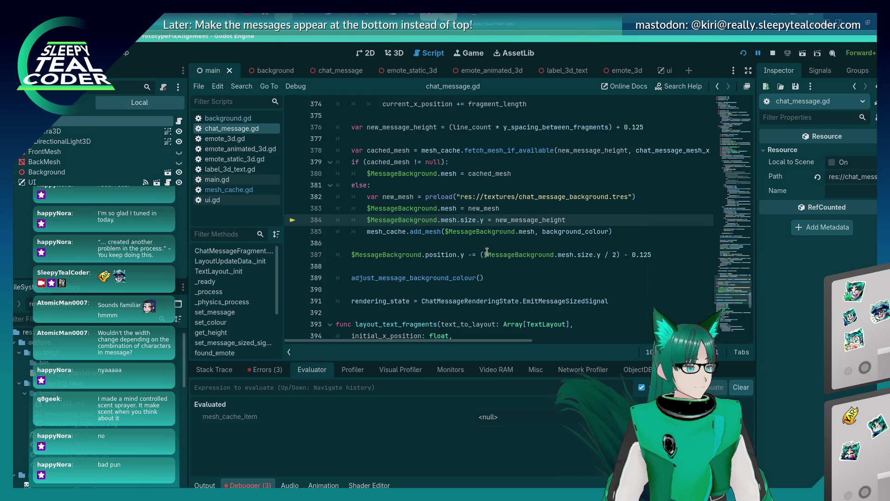
pyautogui.click(456, 238)
pyautogui.click(454, 223)
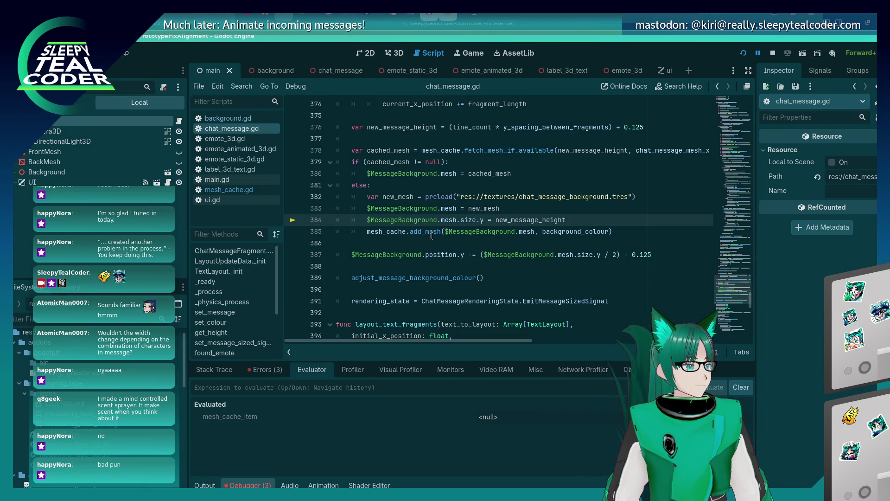
pyautogui.click(433, 234)
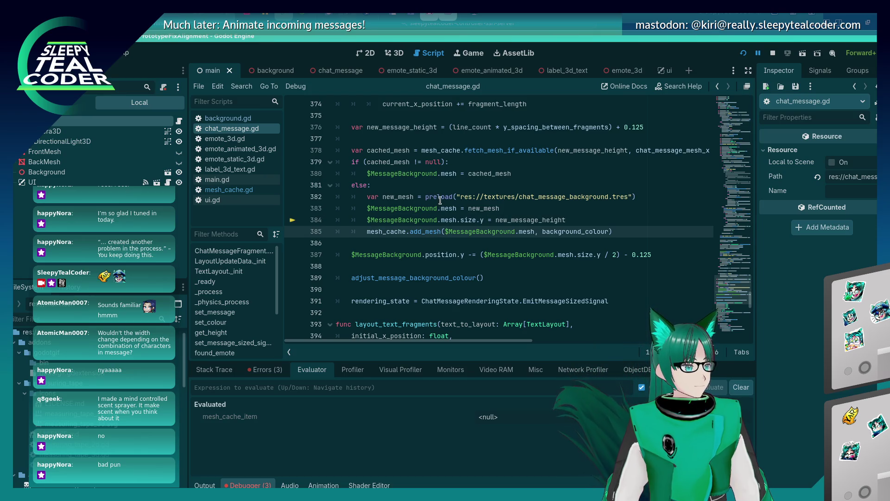
pyautogui.click(440, 197)
pyautogui.click(421, 231)
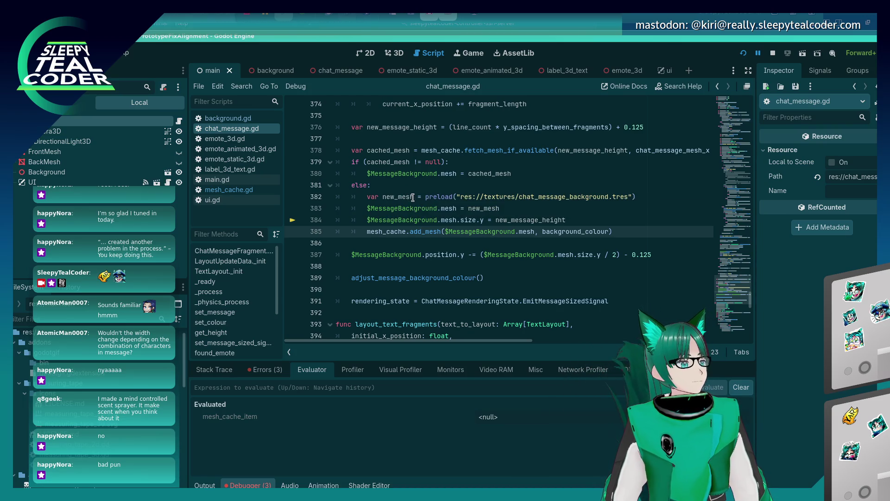
pyautogui.click(416, 244)
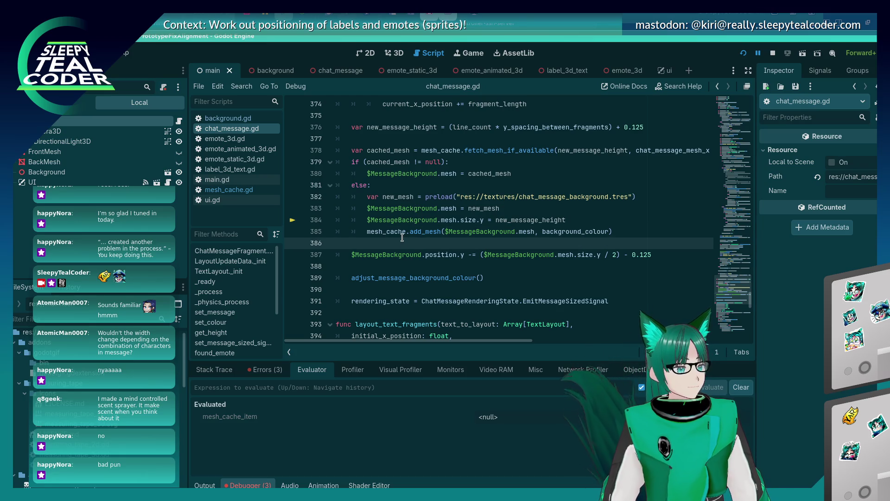
pyautogui.click(401, 234)
pyautogui.moveTo(401, 234)
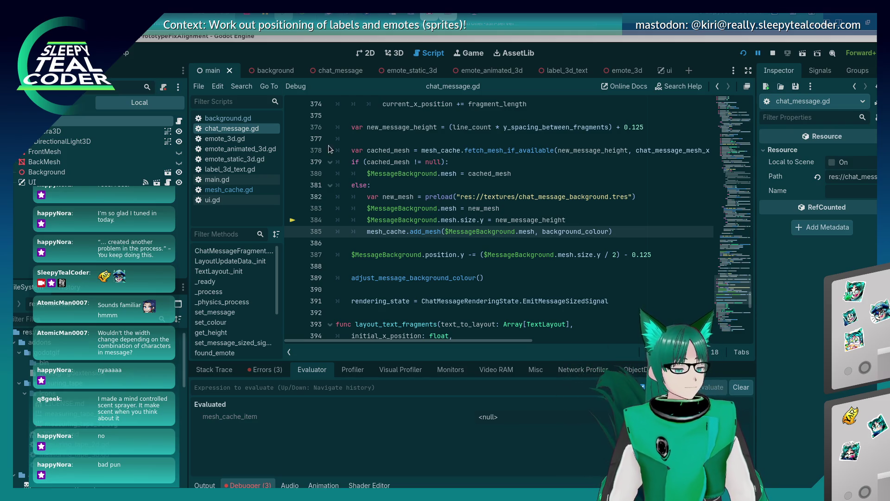
pyautogui.click(439, 277)
pyautogui.click(436, 242)
pyautogui.hotkey('ctrl', 's')
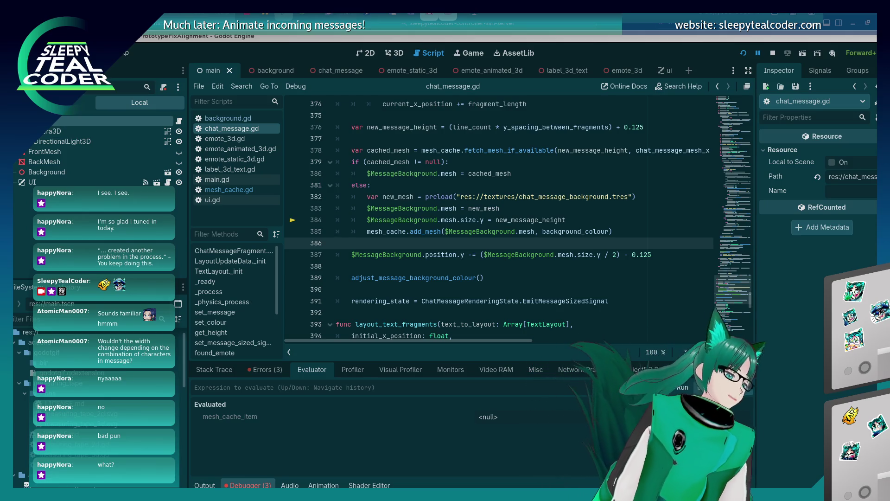
# - Inspect the preloaded chat_message_background.tres on line 383, confirming it is a PlaneMesh
pyautogui.click(341, 220)
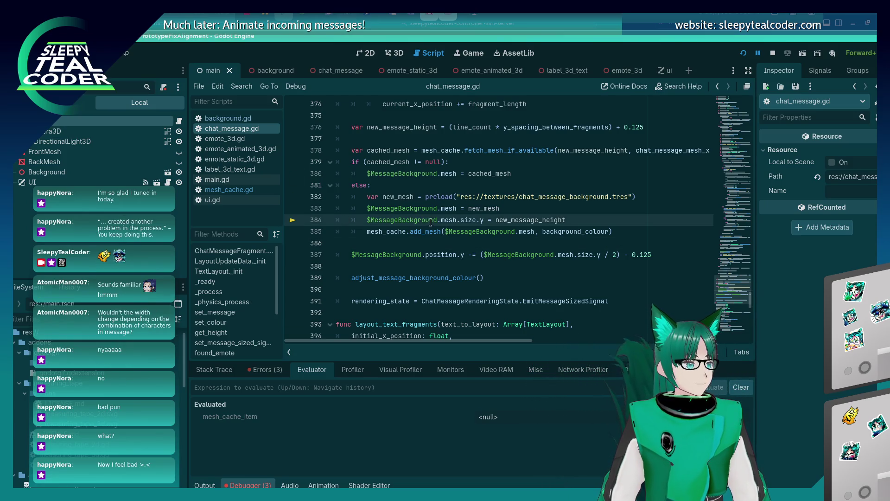
pyautogui.click(432, 203)
pyautogui.moveTo(477, 196)
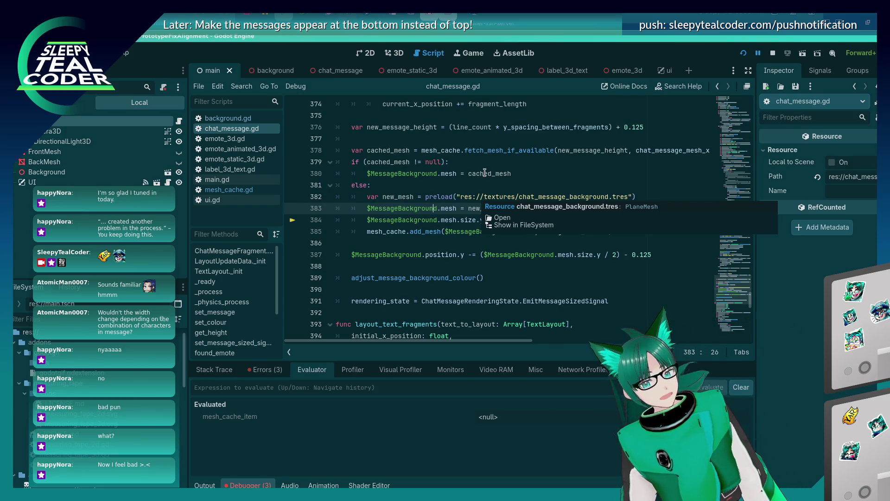
# - Review lines 383–387 and select the mesh size assignment on line 384
pyautogui.click(450, 258)
pyautogui.click(447, 241)
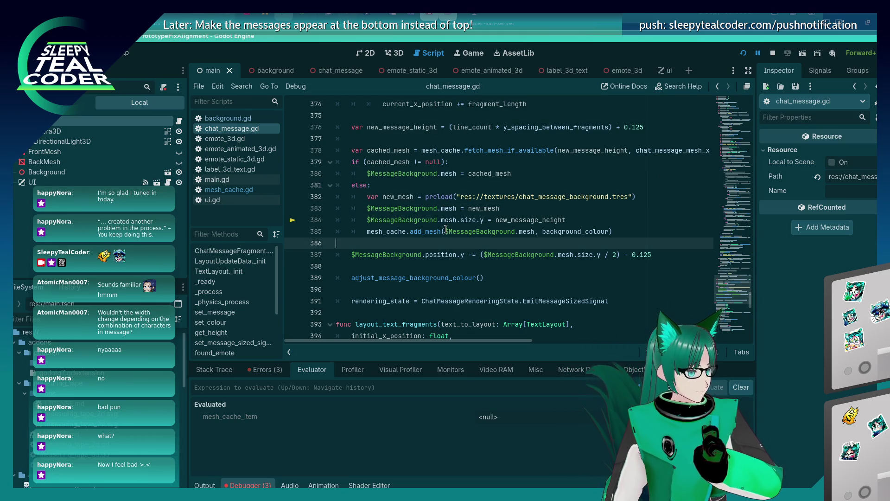
pyautogui.click(446, 229)
pyautogui.click(439, 247)
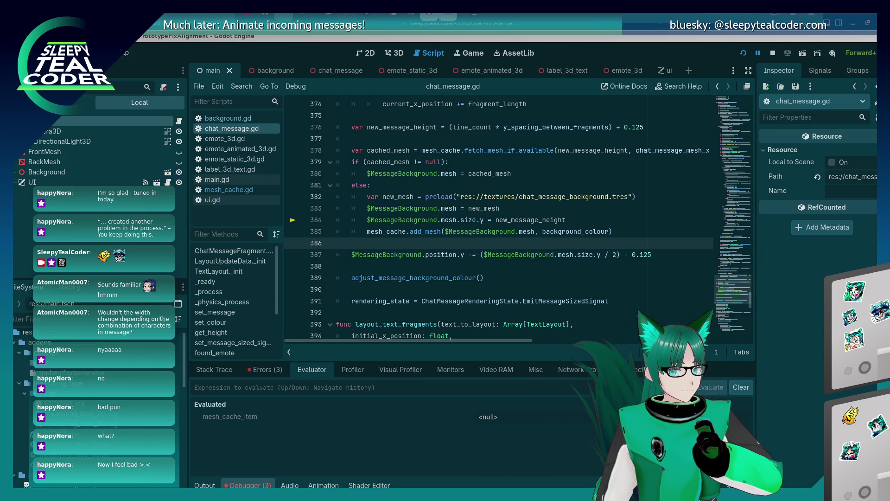
pyautogui.click(511, 231)
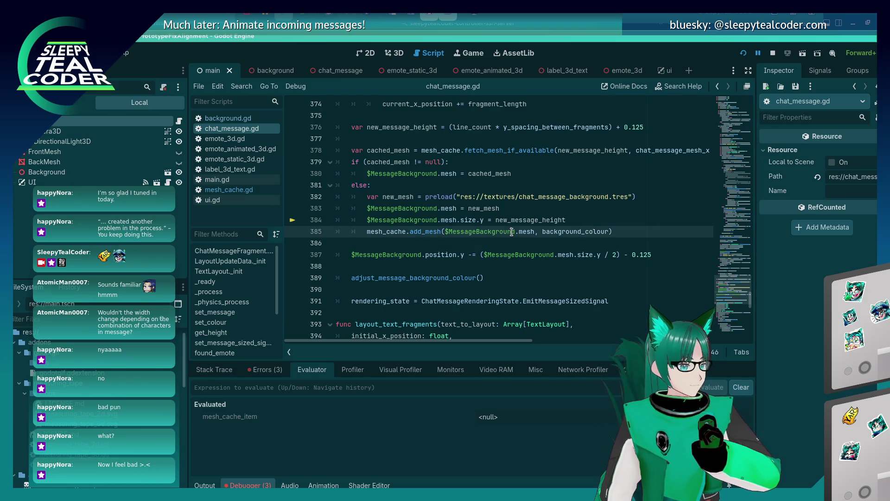
pyautogui.click(512, 219)
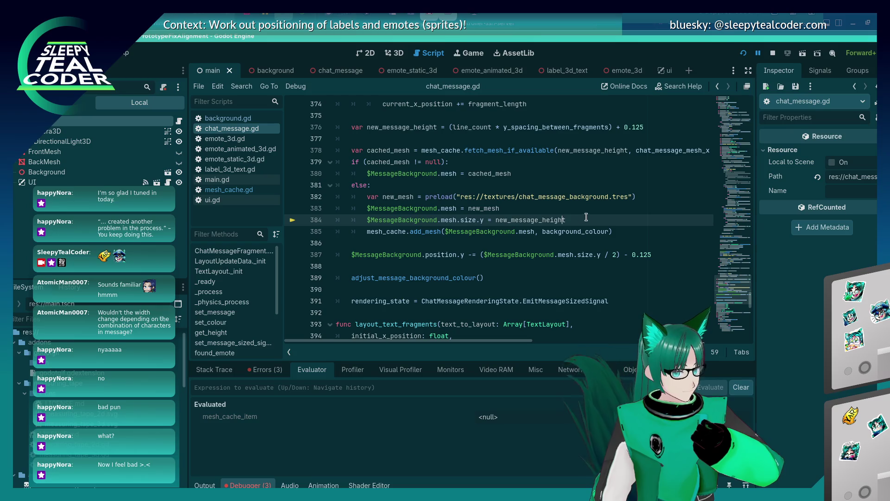
pyautogui.click(564, 221)
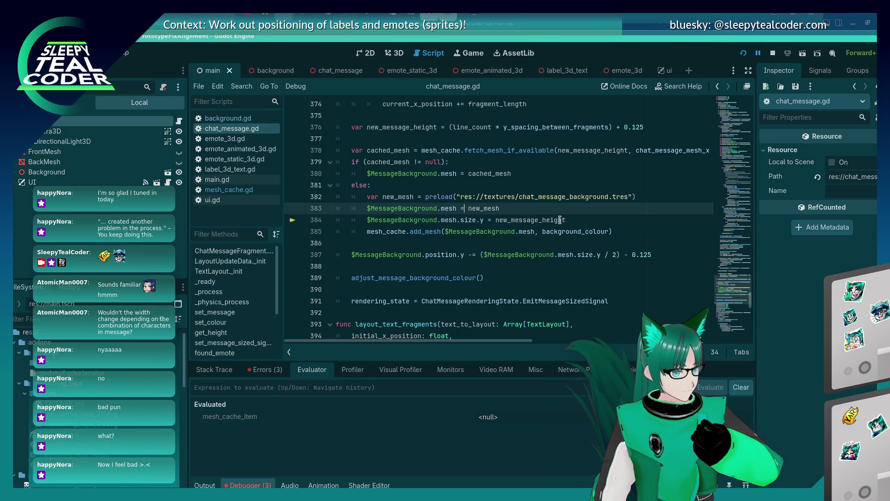
pyautogui.click(531, 198)
pyautogui.click(545, 208)
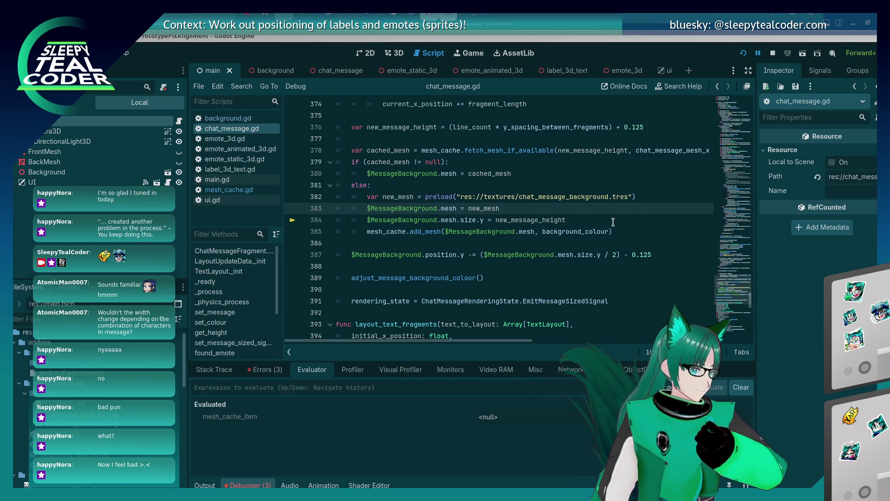
pyautogui.click(587, 219)
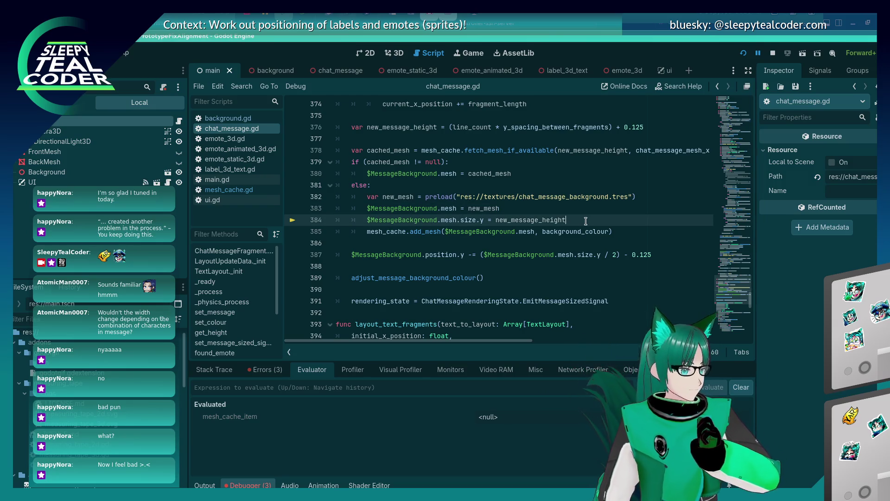
pyautogui.moveTo(587, 219); pyautogui.dragTo(374, 219)
pyautogui.click(570, 219)
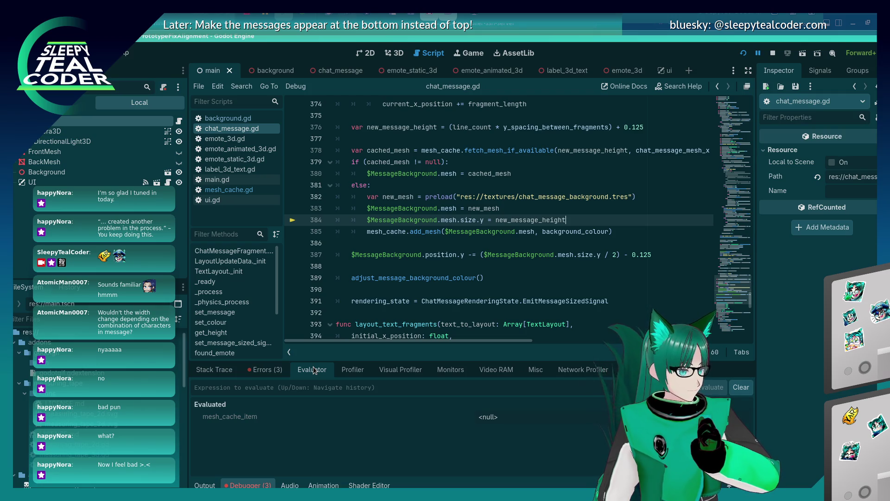
# - Change preload back to load on line 382 and run the game
pyautogui.click(433, 197)
pyautogui.press('BackSpace')
pyautogui.press('BackSpace')
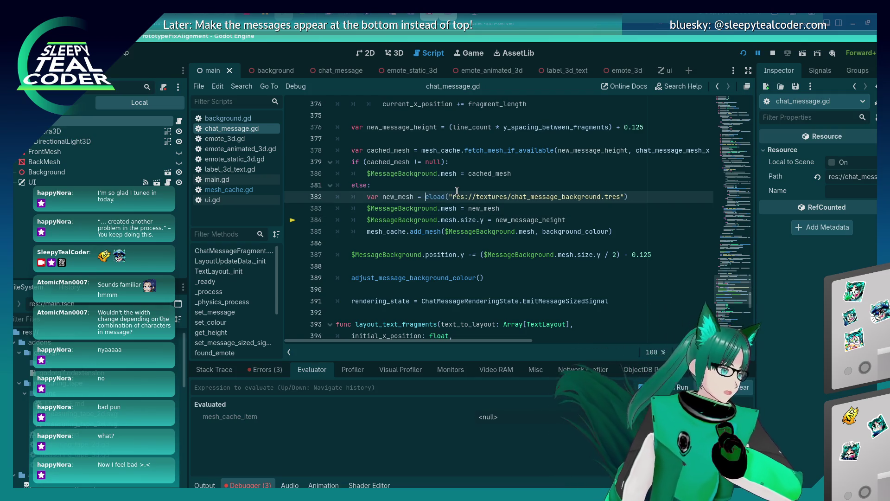
pyautogui.press('Delete')
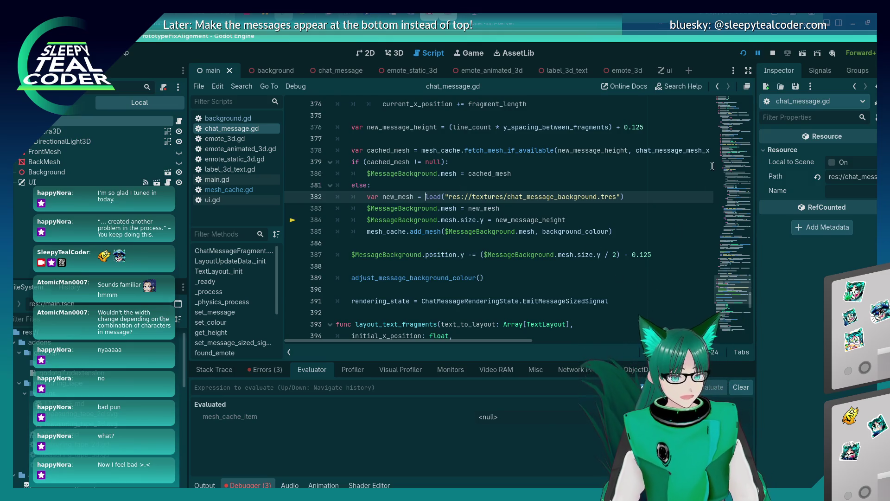
pyautogui.click(744, 54)
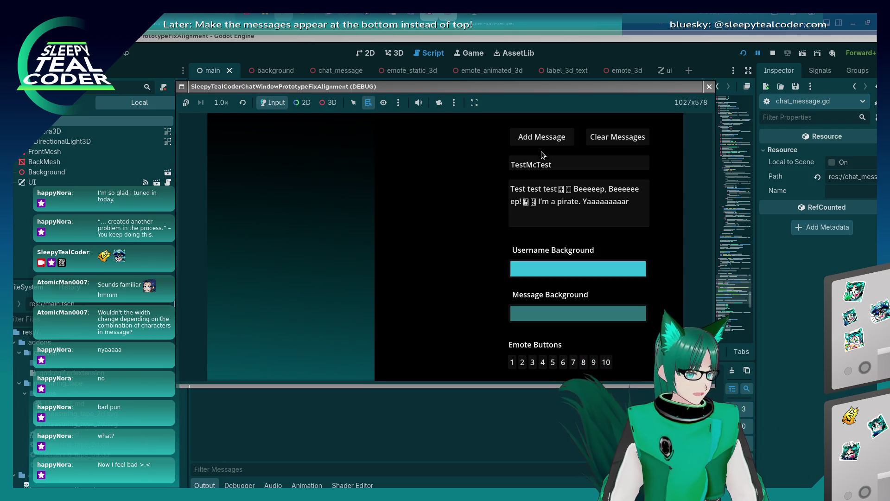
# - Post the TestMcTest message, which wraps across three lines with inline emotes
pyautogui.click(541, 137)
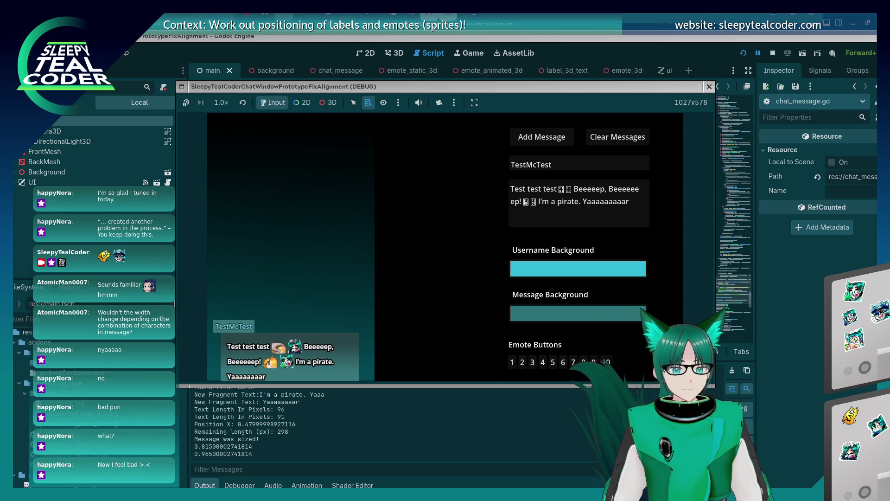
# - Stop the game, scroll chat_message.gd, and select new_message_height on line 384
pyautogui.press('F8')
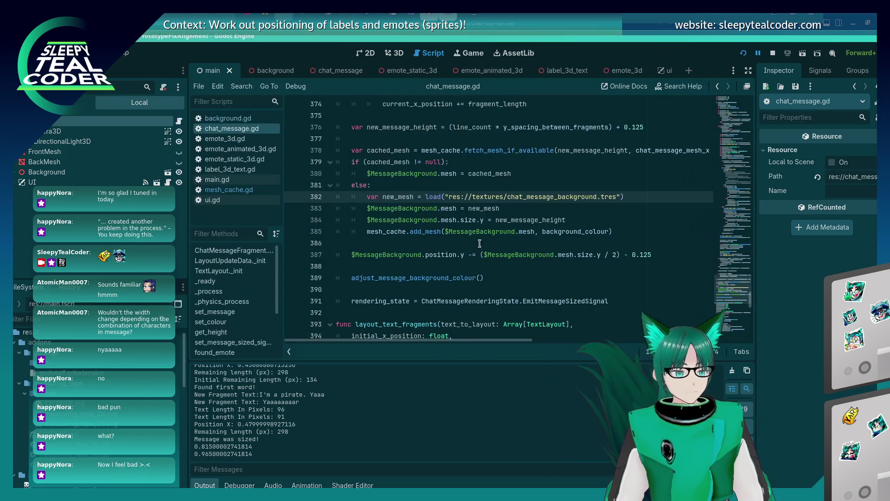
pyautogui.scroll(-3, 451, 266)
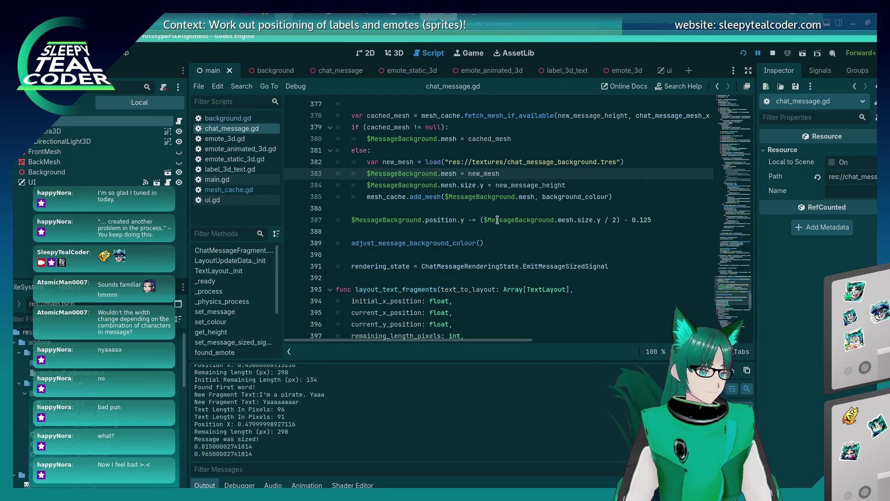
pyautogui.scroll(-3, 465, 295)
pyautogui.scroll(6, 465, 295)
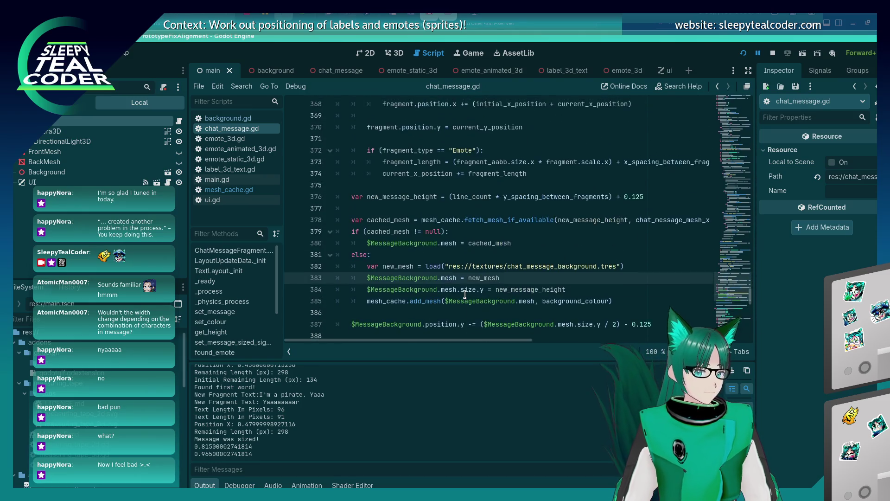
pyautogui.scroll(-1, 465, 295)
pyautogui.scroll(-1, 465, 295)
pyautogui.doubleClick(531, 220)
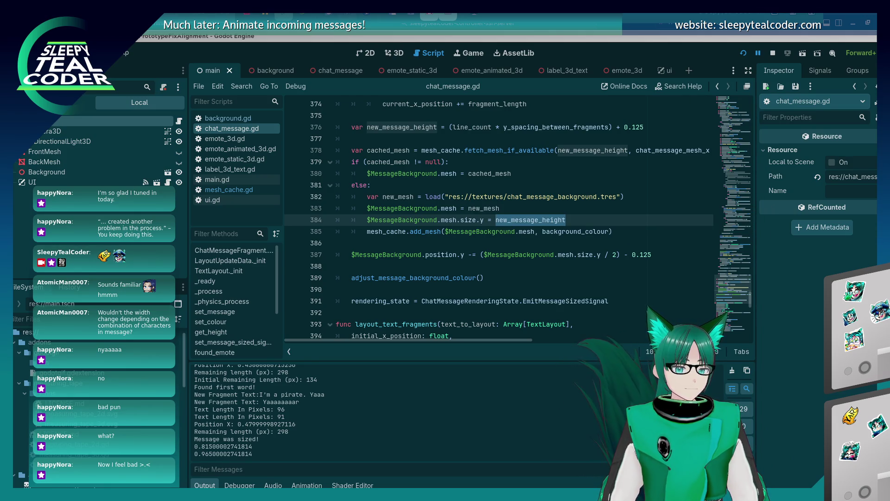
pyautogui.click(414, 256)
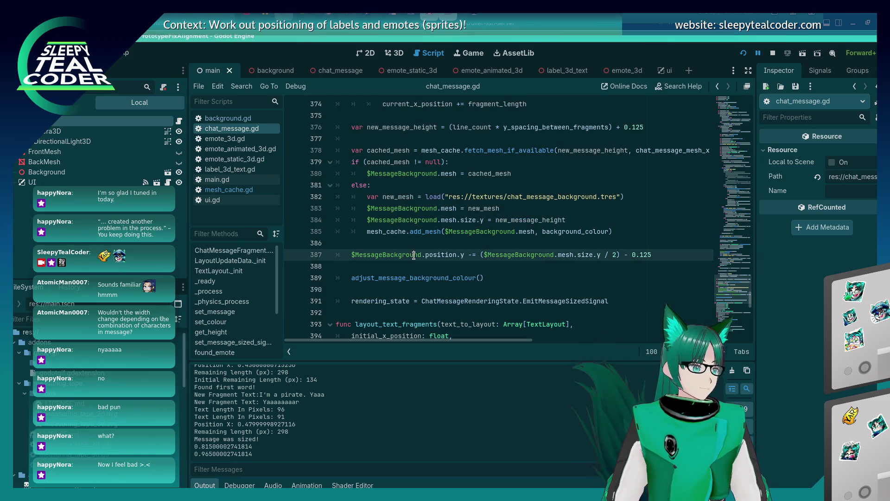
pyautogui.click(414, 267)
pyautogui.click(384, 254)
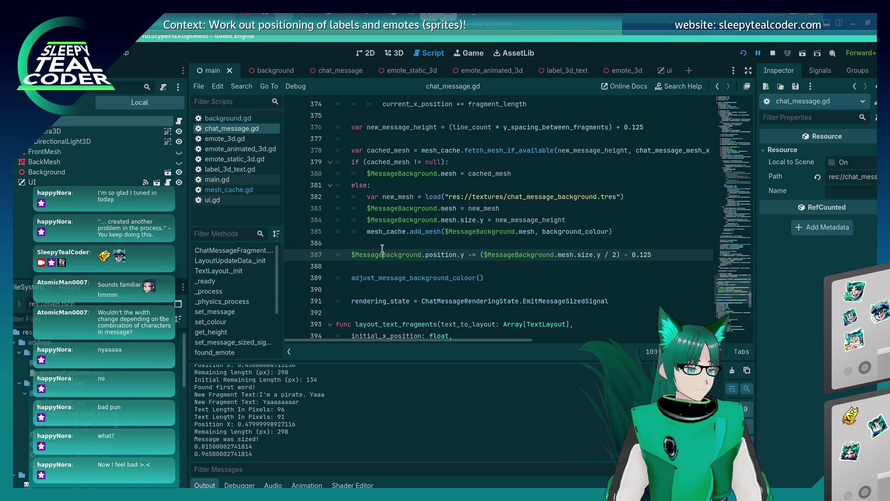
pyautogui.click(380, 244)
pyautogui.click(386, 261)
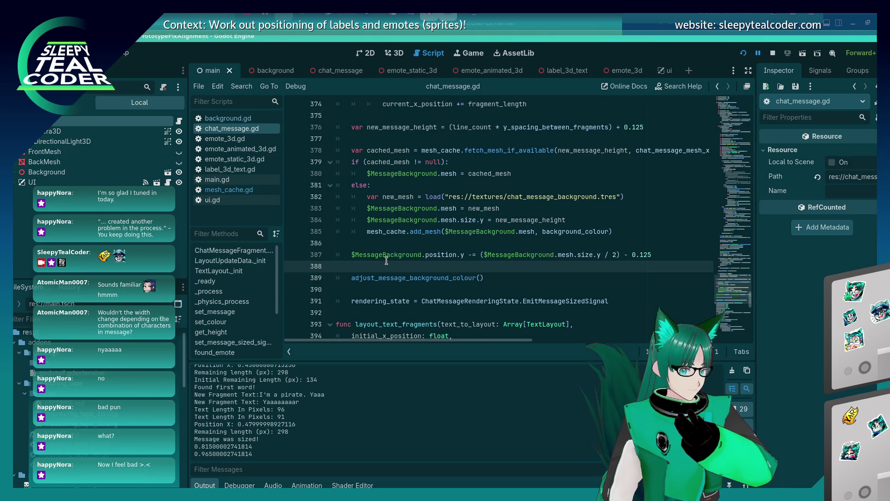
pyautogui.click(384, 245)
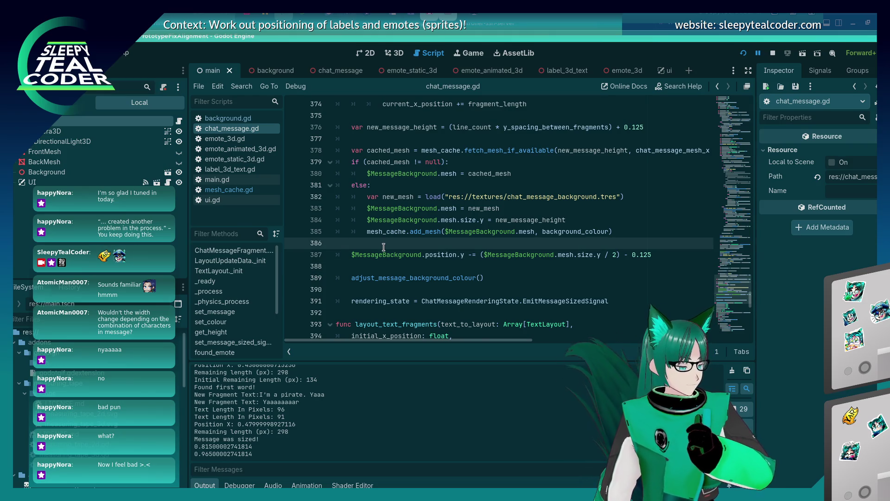
pyautogui.click(383, 264)
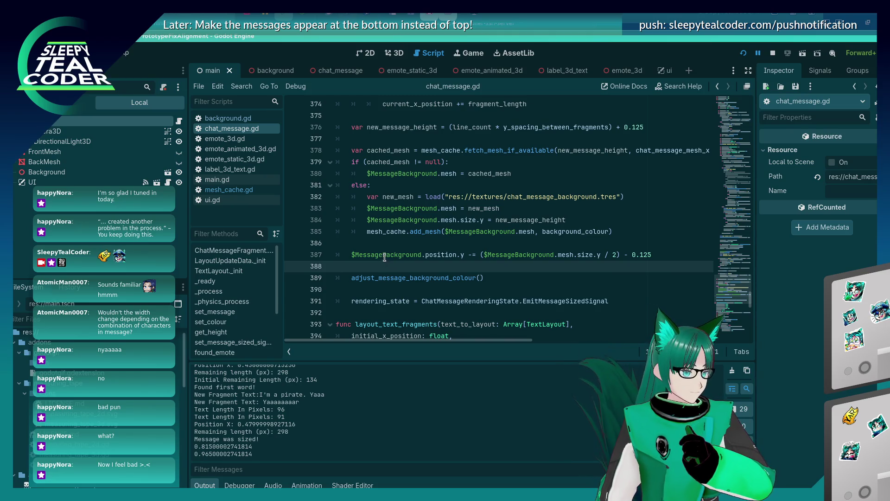
pyautogui.click(384, 254)
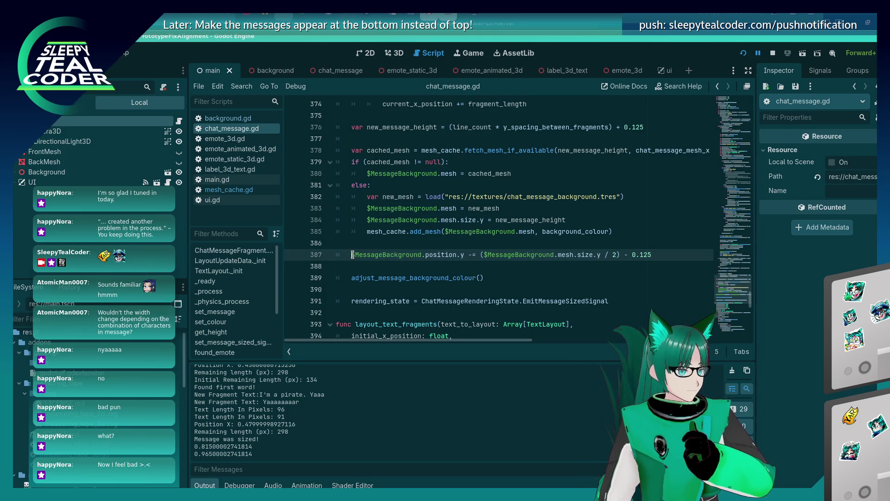
pyautogui.click(462, 266)
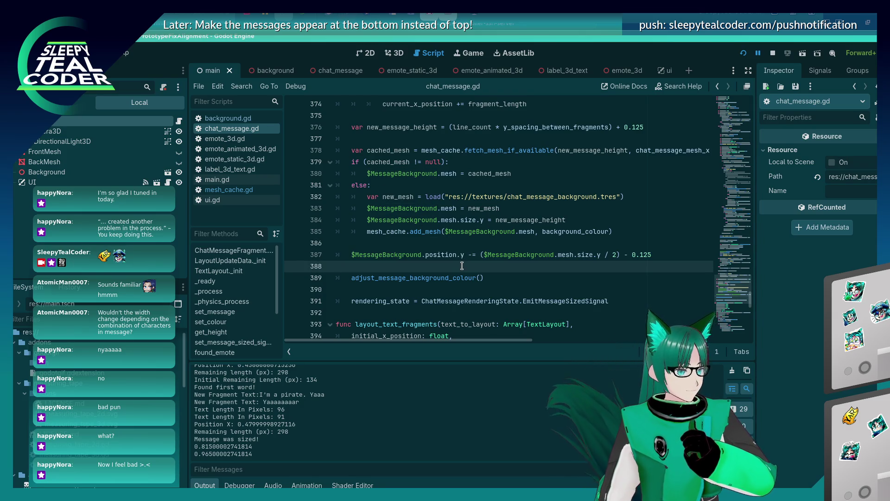
pyautogui.scroll(15, 462, 266)
pyautogui.scroll(-20, 462, 268)
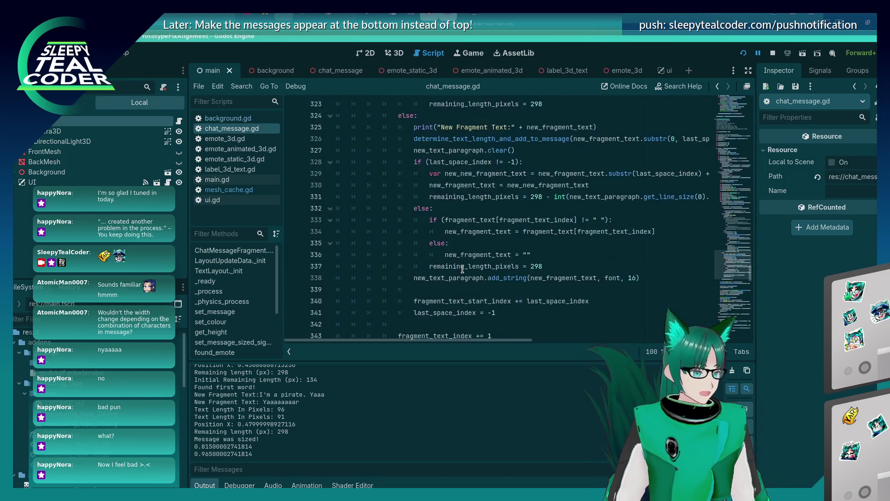
pyautogui.scroll(2, 452, 250)
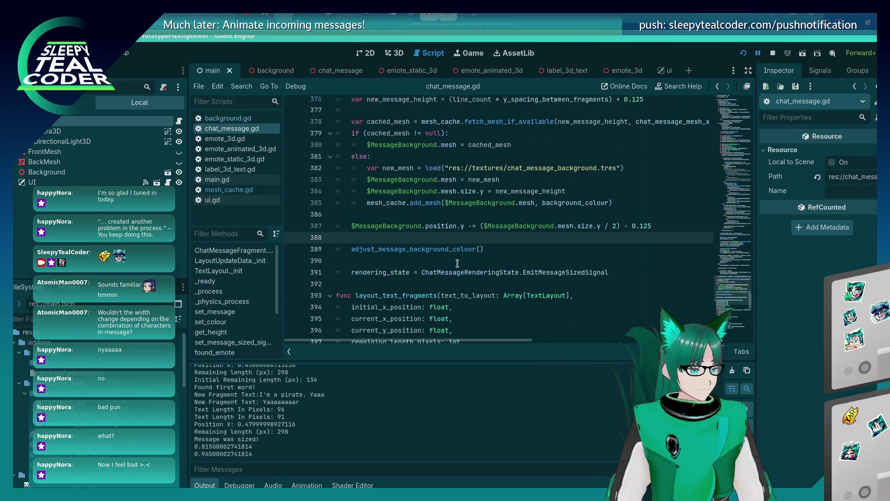
pyautogui.scroll(4, 446, 234)
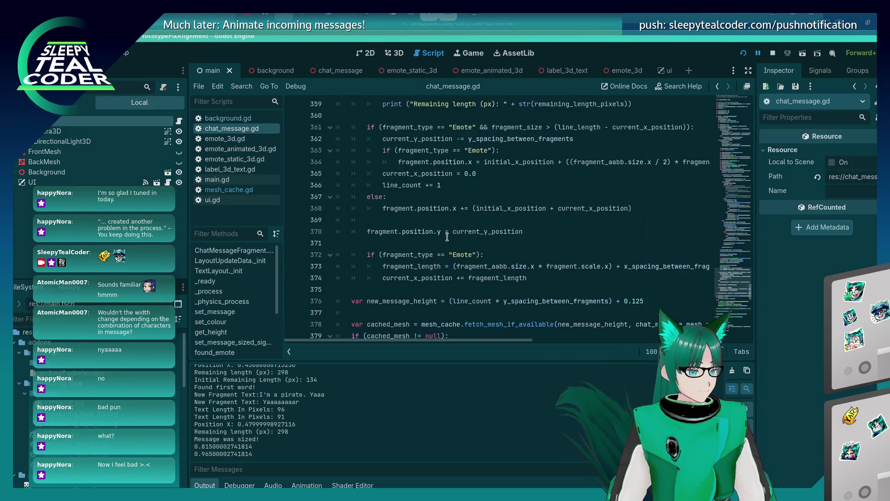
pyautogui.click(453, 266)
pyautogui.click(446, 278)
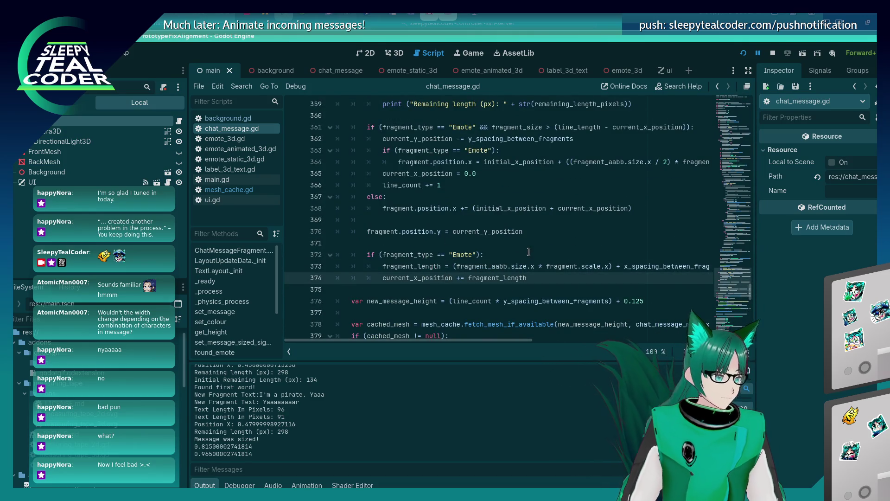
pyautogui.press('Up')
pyautogui.press('Up')
pyautogui.press('Up')
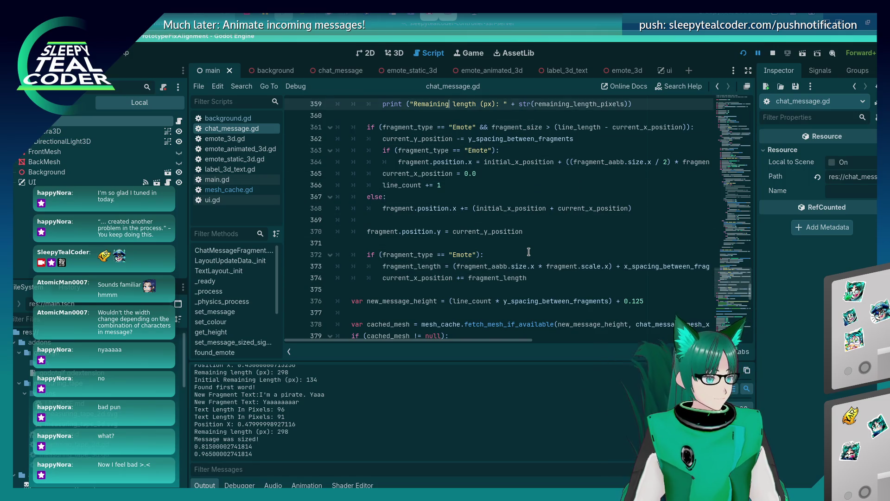
pyautogui.press('Down')
pyautogui.press('Down')
pyautogui.press('Down')
pyautogui.press('End')
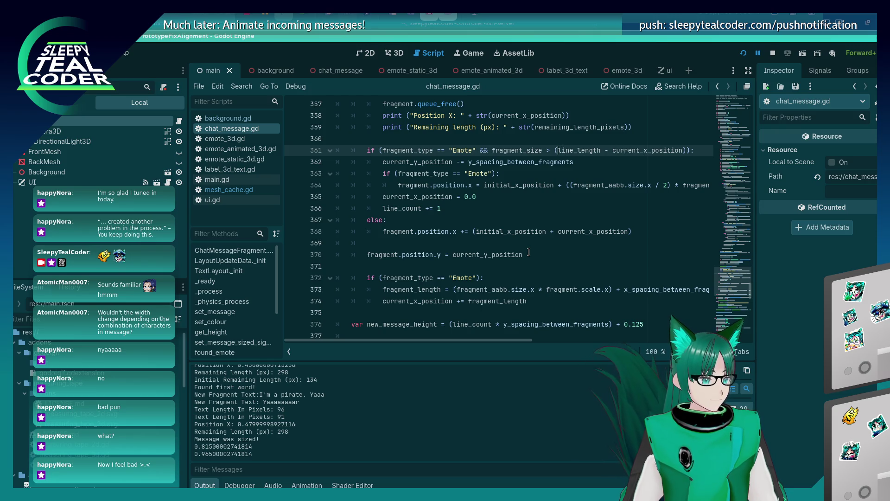
pyautogui.press('Up')
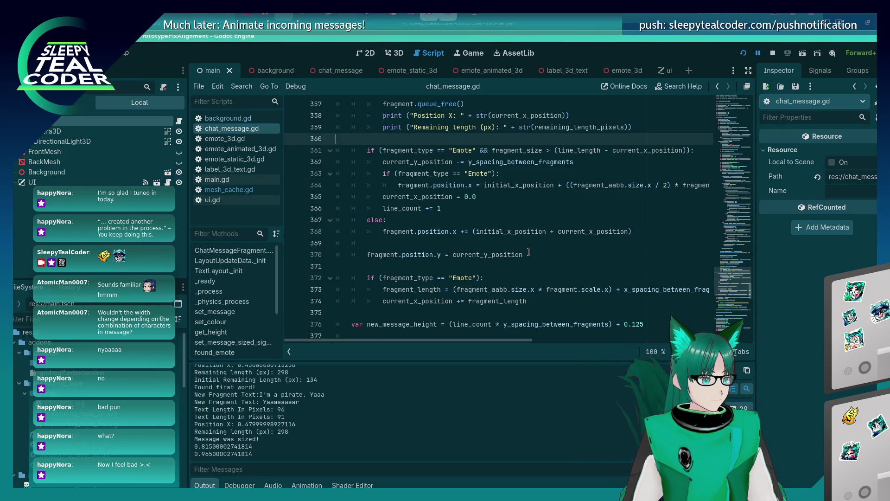
pyautogui.press('Up')
pyautogui.press('Up')
pyautogui.press('Up')
pyautogui.press('Down')
pyautogui.press('Down')
pyautogui.press('Down')
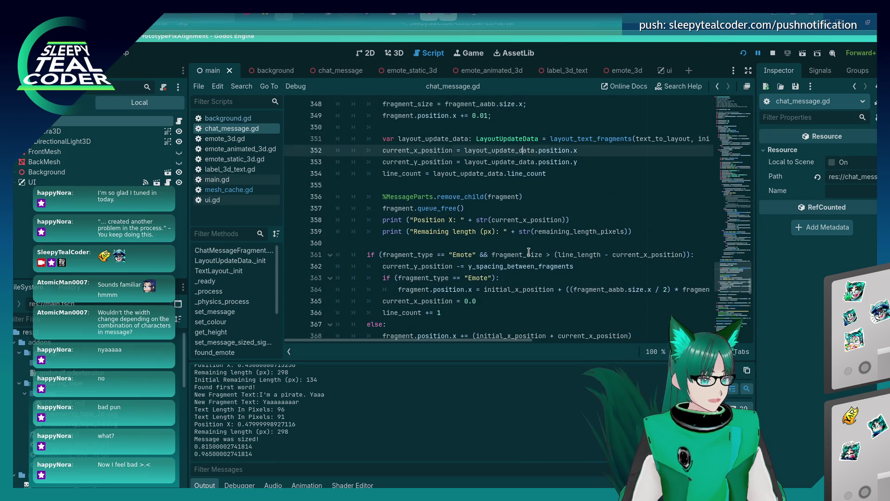
pyautogui.press('Down')
pyautogui.press('Up')
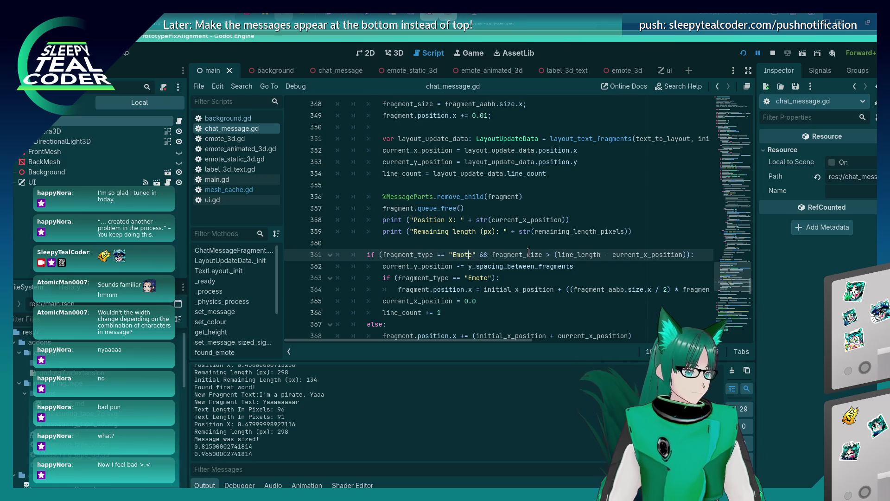
# - Select parts of the width comparison on line 361 to inspect the condition
pyautogui.hotkey('shift', 'Right')
pyautogui.hotkey('shift', 'Right')
pyautogui.hotkey('shift', 'Right')
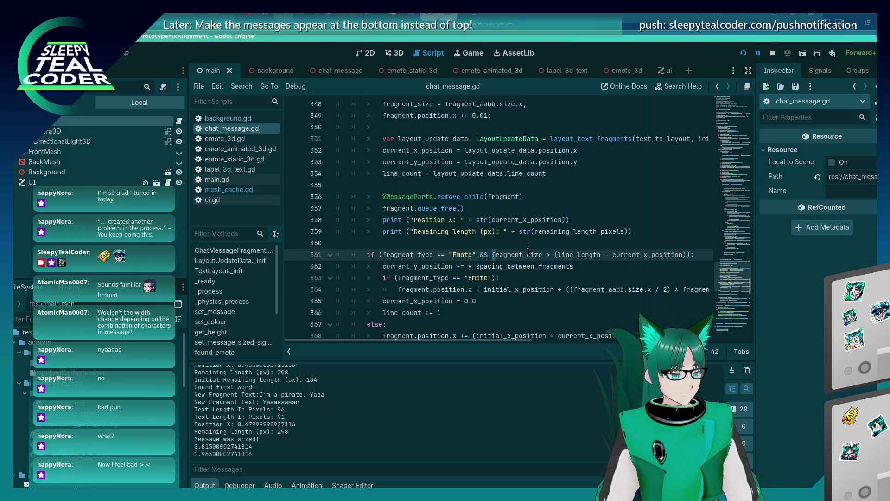
pyautogui.hotkey('shift', 'Right')
pyautogui.hotkey('shift', 'Right')
pyautogui.hotkey('shift', 'Right')
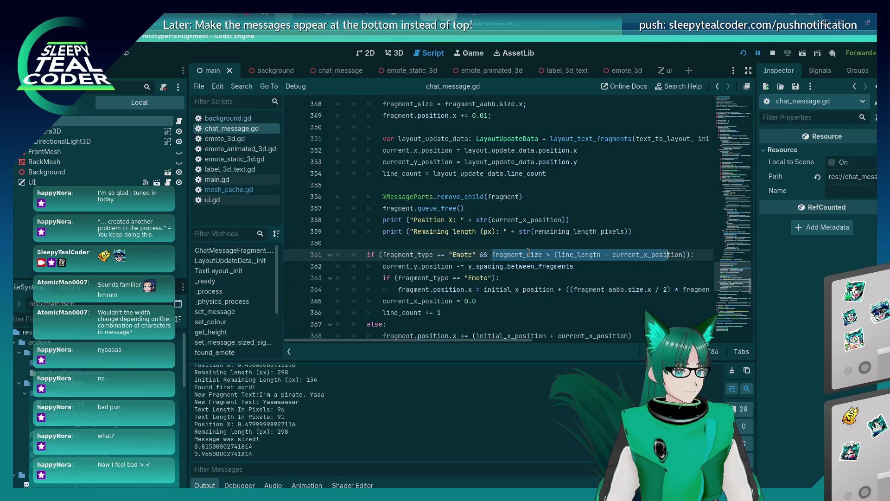
pyautogui.press('Left')
pyautogui.press('Right')
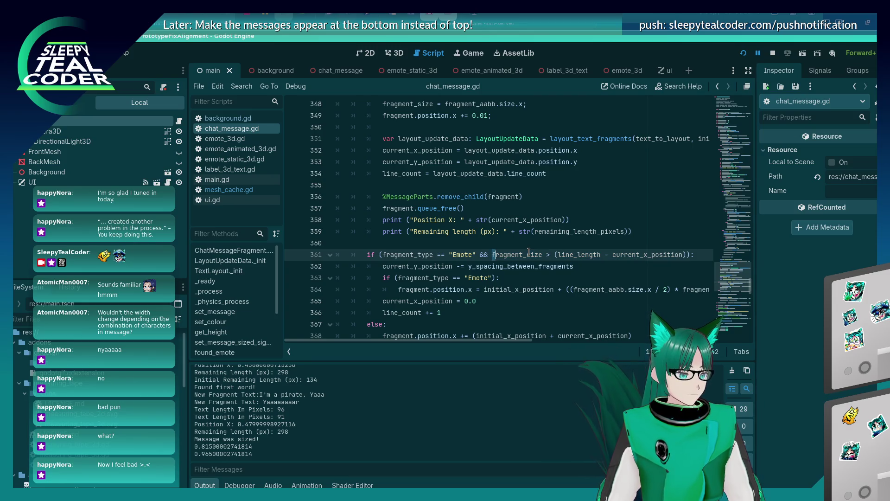
pyautogui.hotkey('shift', 'Right')
pyautogui.hotkey('shift', 'Right')
pyautogui.hotkey('shift', 'Right')
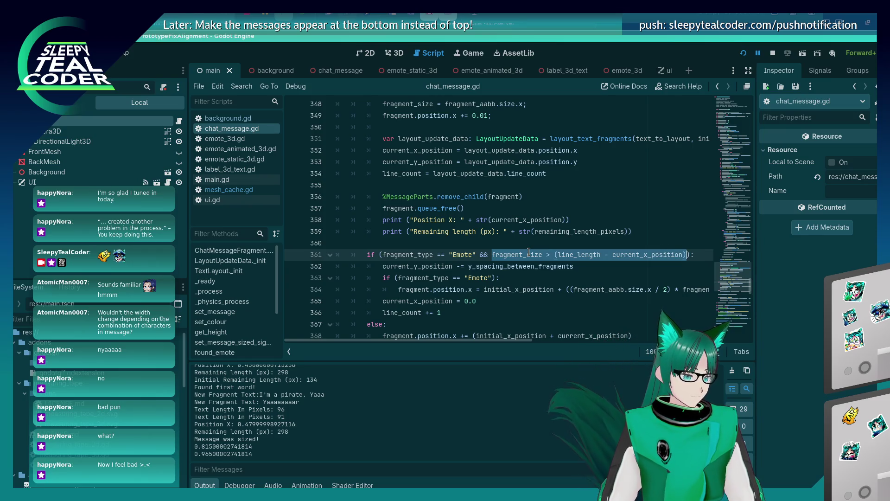
pyautogui.press('Left')
pyautogui.press('Right')
pyautogui.hotkey('shift', 'Right')
pyautogui.hotkey('shift', 'Right')
pyautogui.hotkey('shift', 'Right')
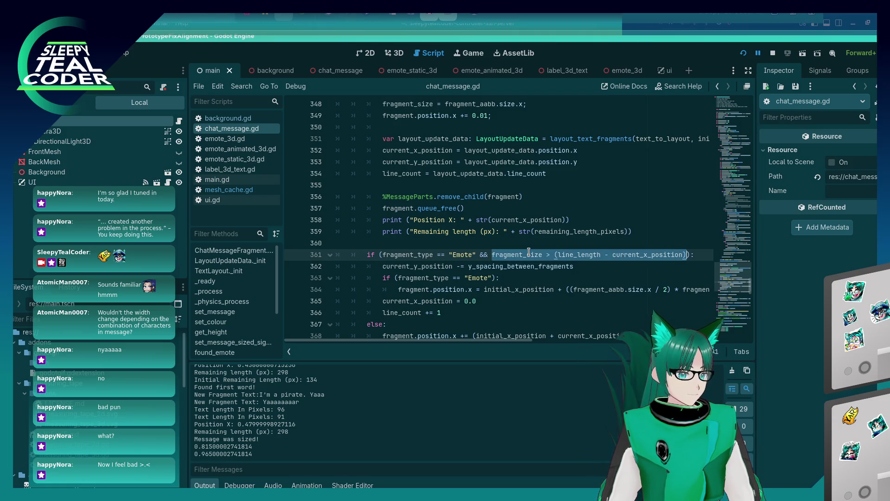
pyautogui.press('Left')
pyautogui.hotkey('shift', 'Right')
pyautogui.hotkey('shift', 'Right')
pyautogui.hotkey('shift', 'Right')
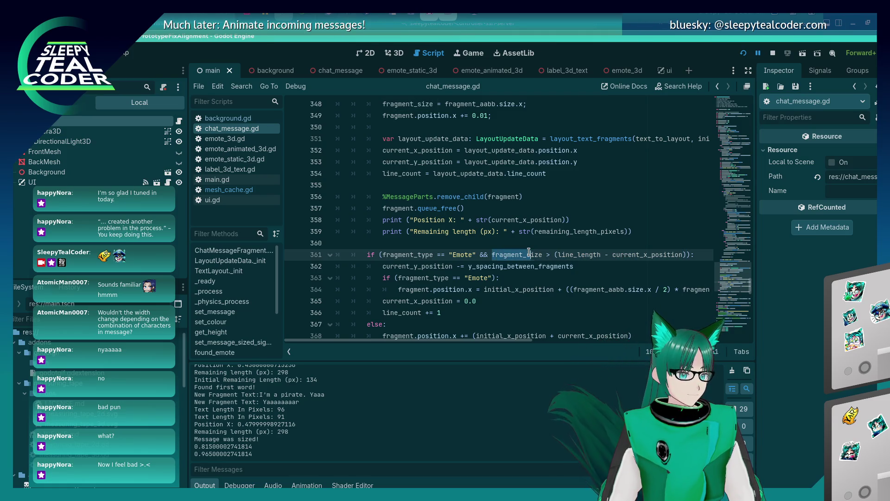
pyautogui.hotkey('shift', 'Right')
pyautogui.hotkey('shift', 'Right')
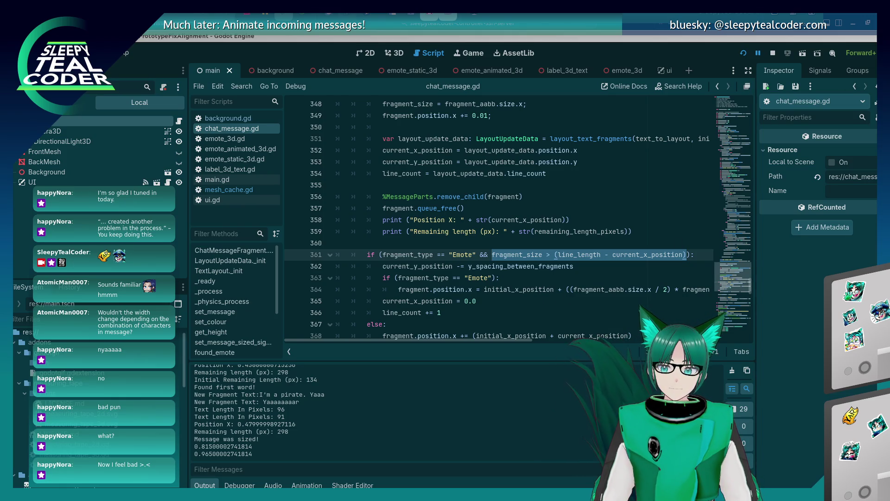
# - Reselect the fragment_size comparison, then set a breakpoint on line 361
pyautogui.click(574, 278)
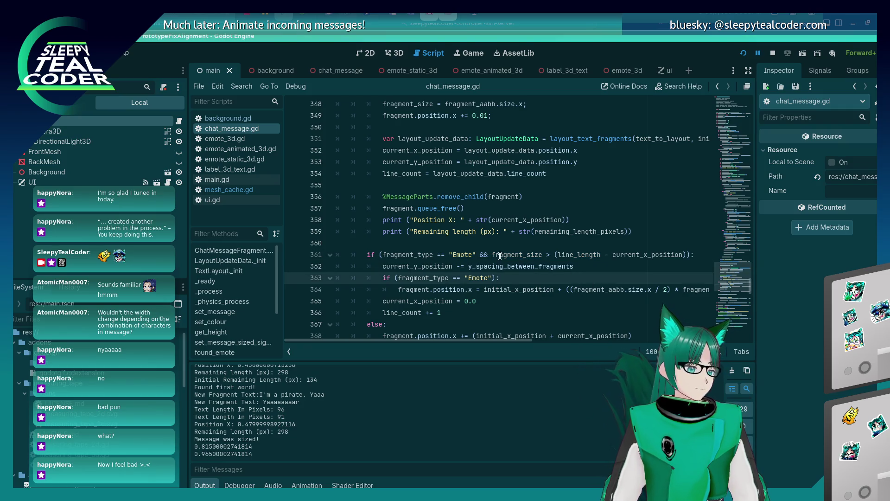
pyautogui.moveTo(492, 255); pyautogui.dragTo(687, 255)
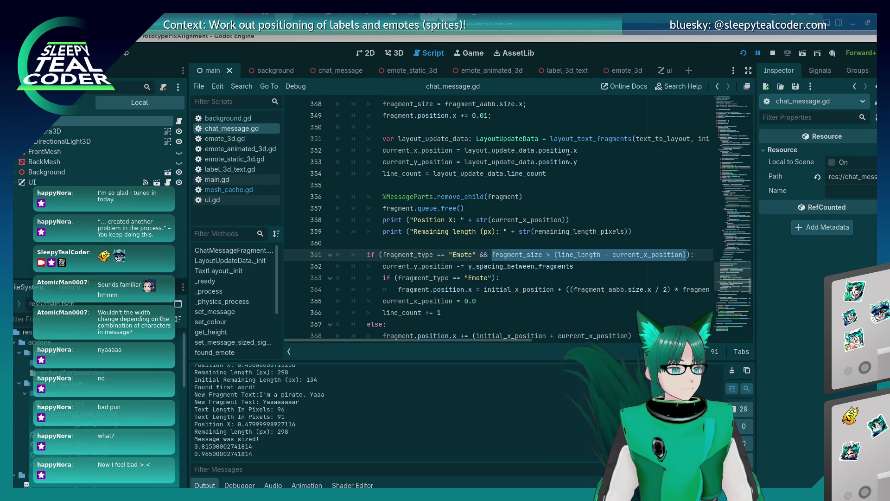
pyautogui.click(517, 280)
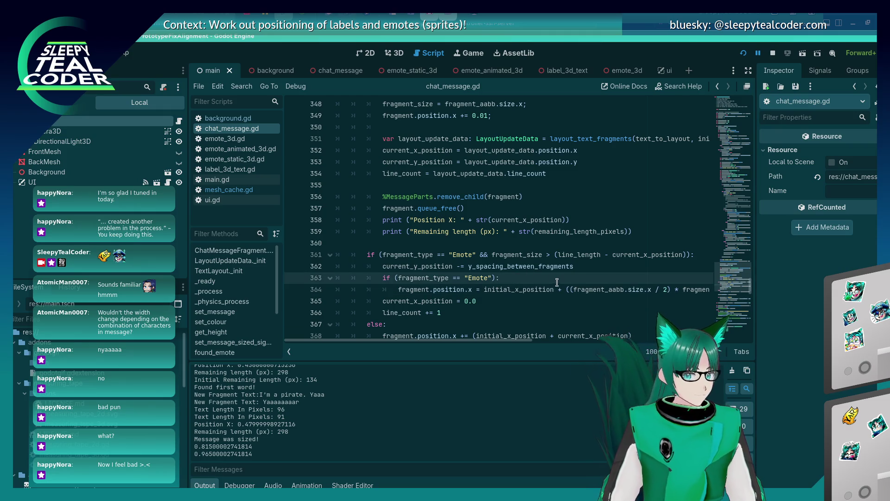
pyautogui.click(566, 267)
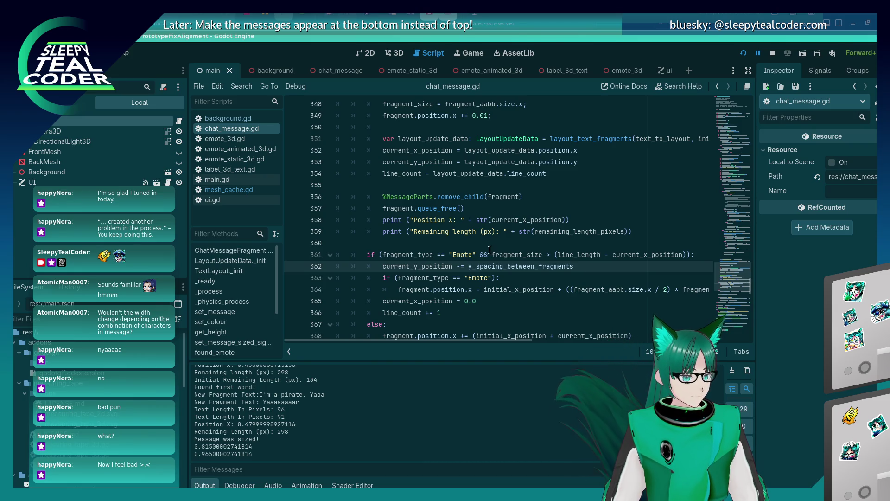
pyautogui.moveTo(492, 255); pyautogui.dragTo(683, 254)
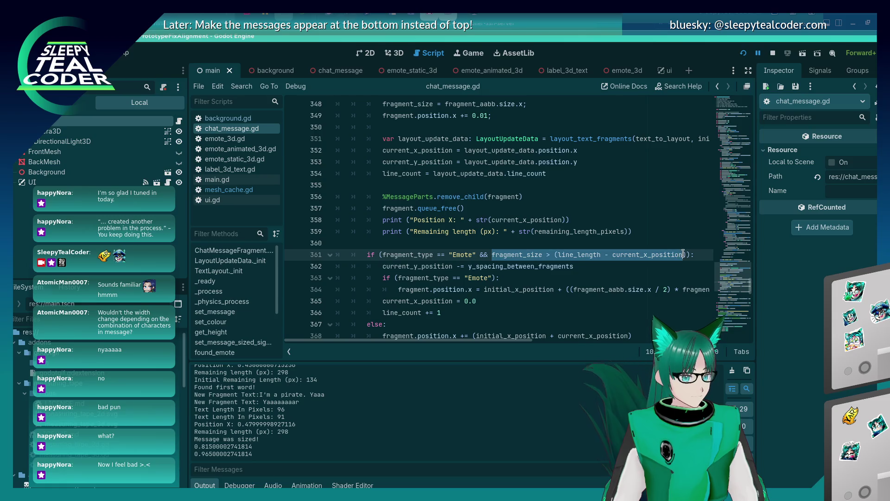
pyautogui.click(668, 265)
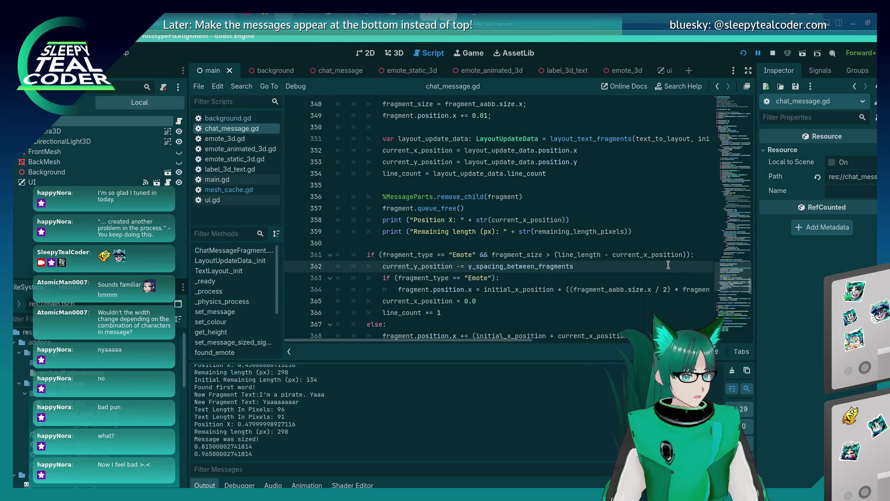
pyautogui.click(297, 256)
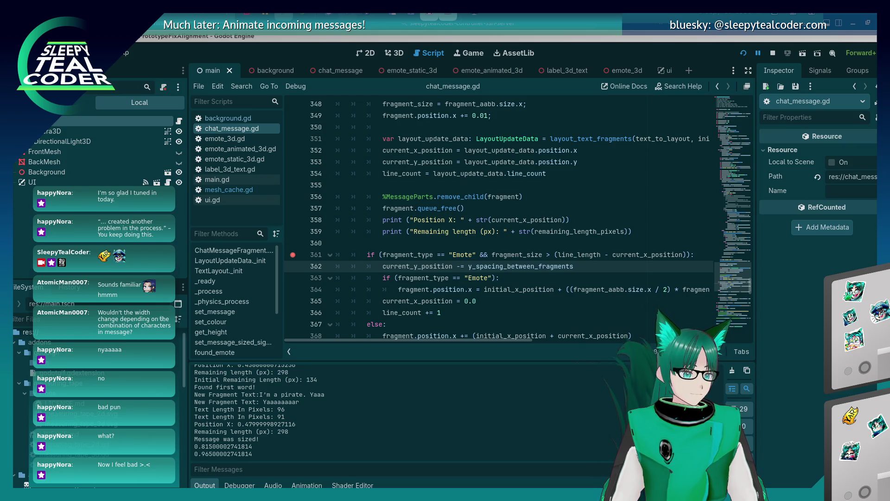
# - Remove the breakpoint on line 361 and bring the running chat test window to the front
pyautogui.press('Up')
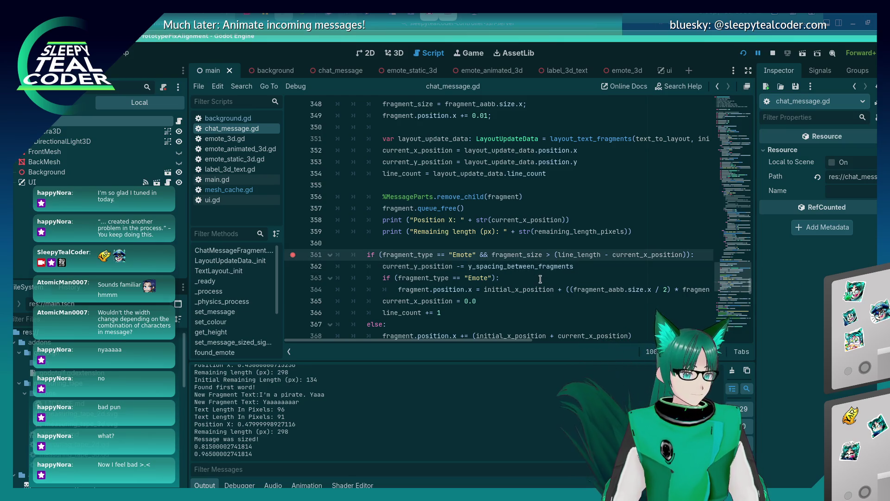
pyautogui.click(292, 255)
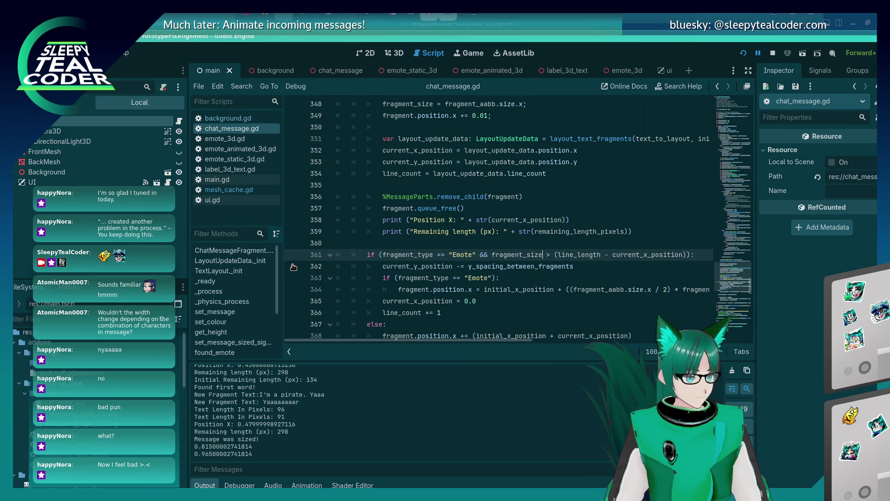
pyautogui.click(520, 254)
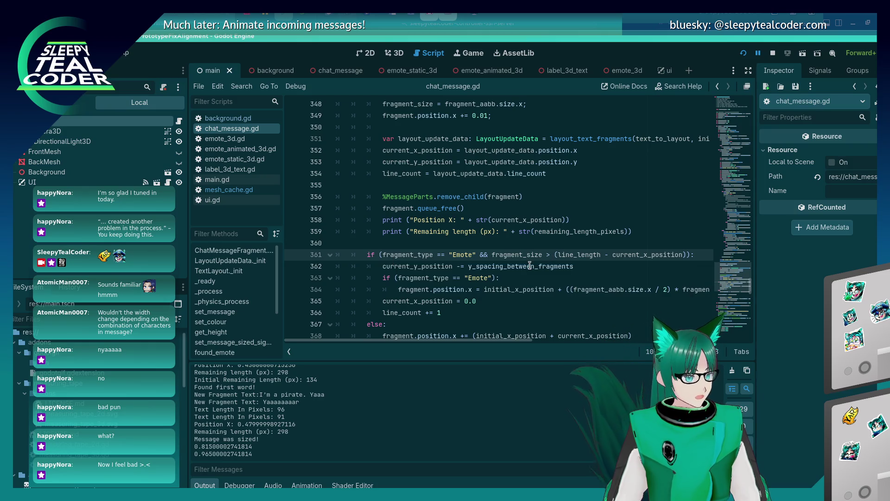
pyautogui.hotkey('alt', 'Tab')
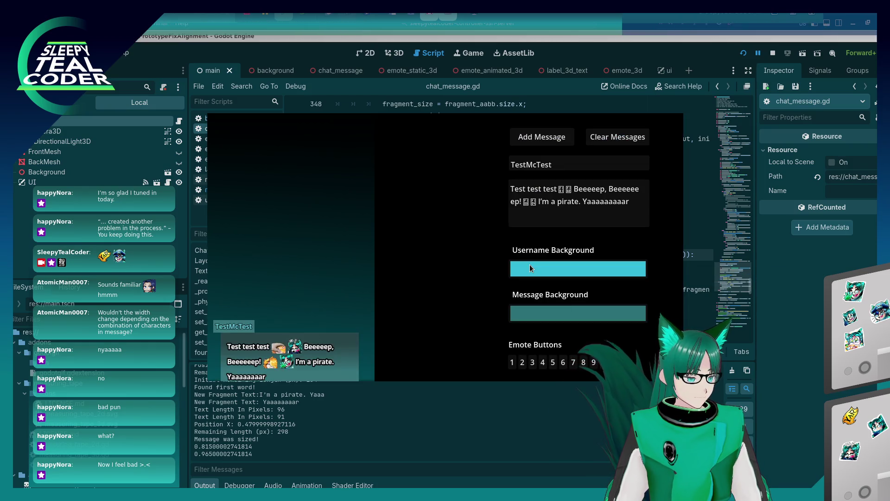
# - Return to chat_message.gd in the script editor with the caret at the end of line 363
pyautogui.hotkey('alt', 'Tab')
pyautogui.click(513, 276)
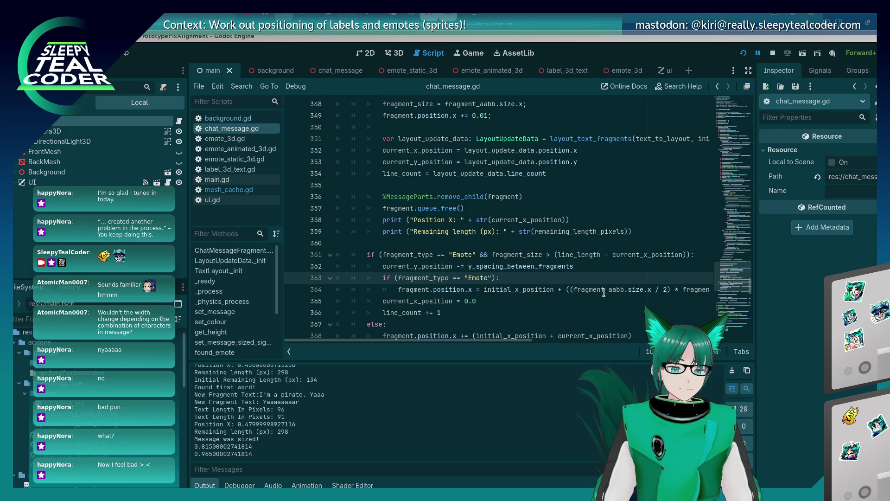
# - Save the script with Ctrl+S, then move the caret up to line 361
pyautogui.click(475, 301)
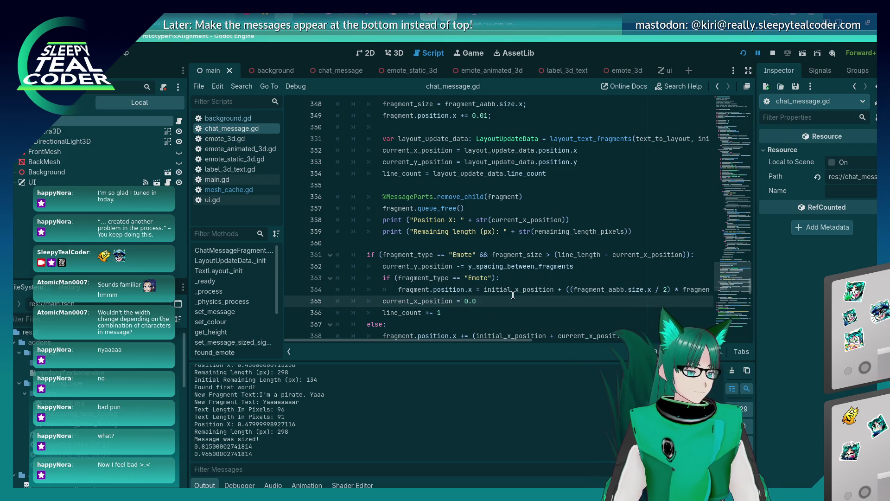
pyautogui.hotkey('ctrl', 's')
pyautogui.click(518, 267)
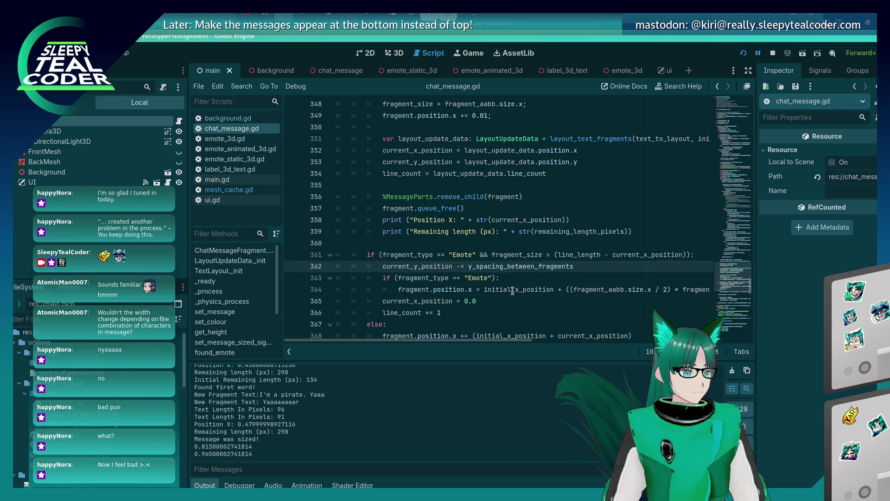
pyautogui.press('Up')
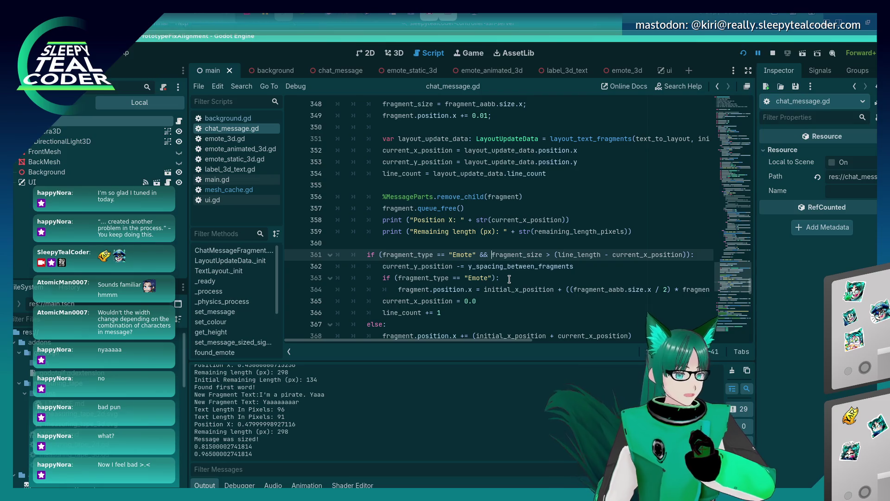
# - Highlight every use of remaining_length_pixels by selecting it on line 337
pyautogui.scroll(3, 464, 249)
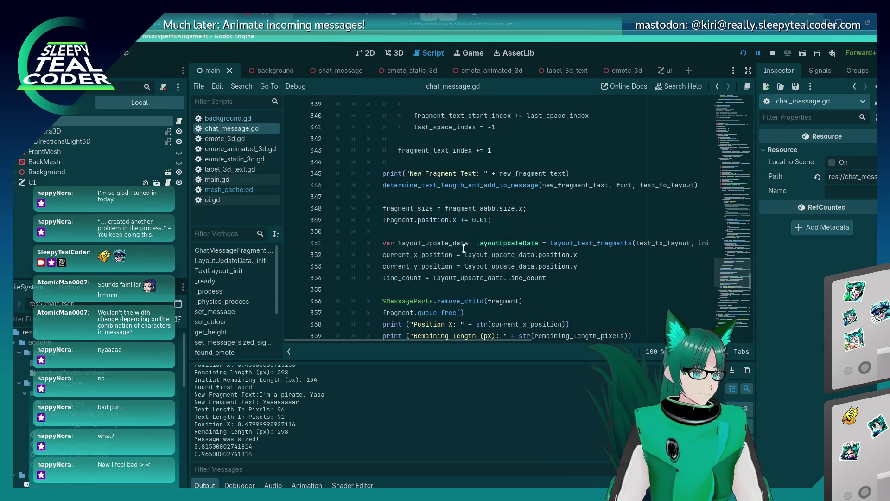
pyautogui.scroll(3, 463, 249)
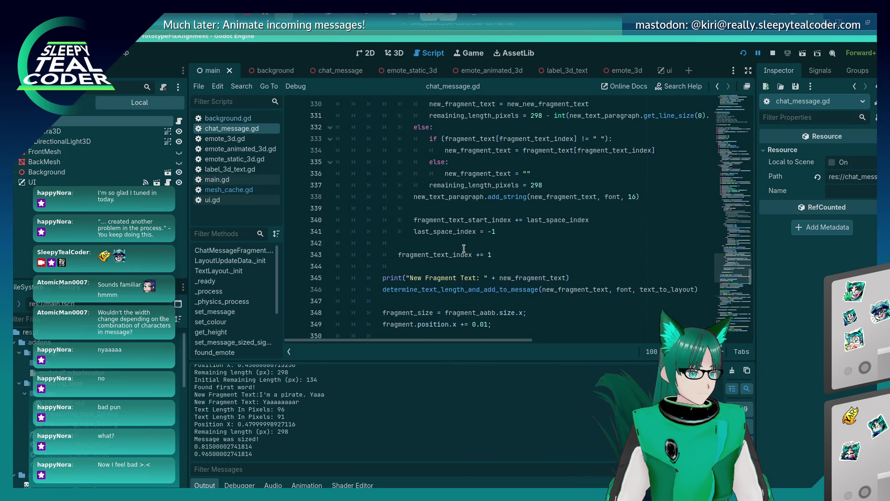
pyautogui.doubleClick(510, 185)
pyautogui.hotkey('ctrl', 'f')
pyautogui.press('Return')
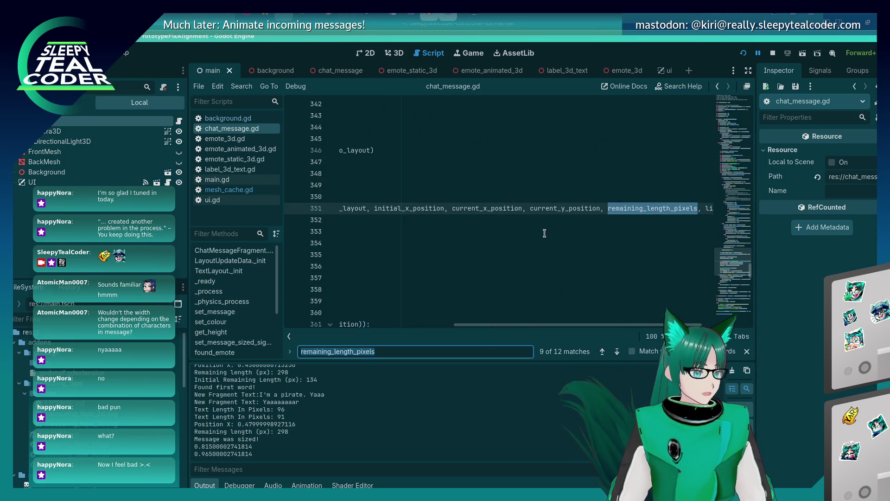
pyautogui.press('Return')
pyautogui.press('Escape')
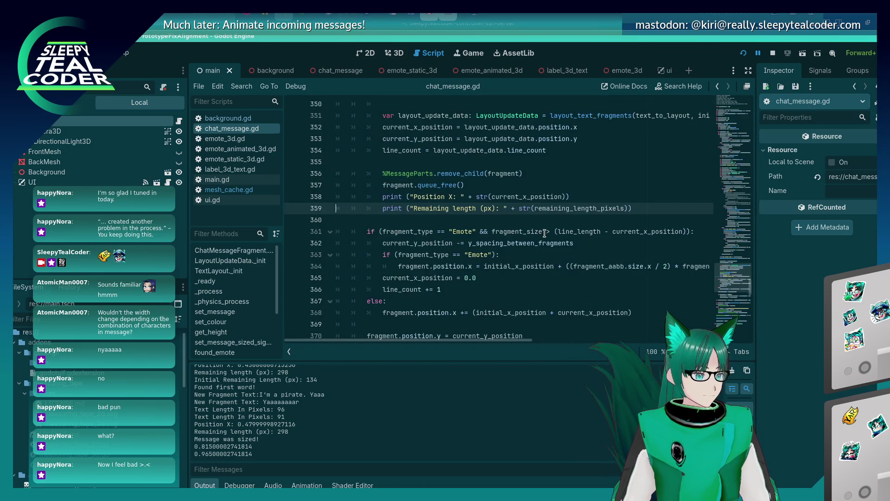
pyautogui.hotkey('ctrl', 'f')
pyautogui.press('Return')
pyautogui.press('Return')
pyautogui.press('Return')
pyautogui.press('Return')
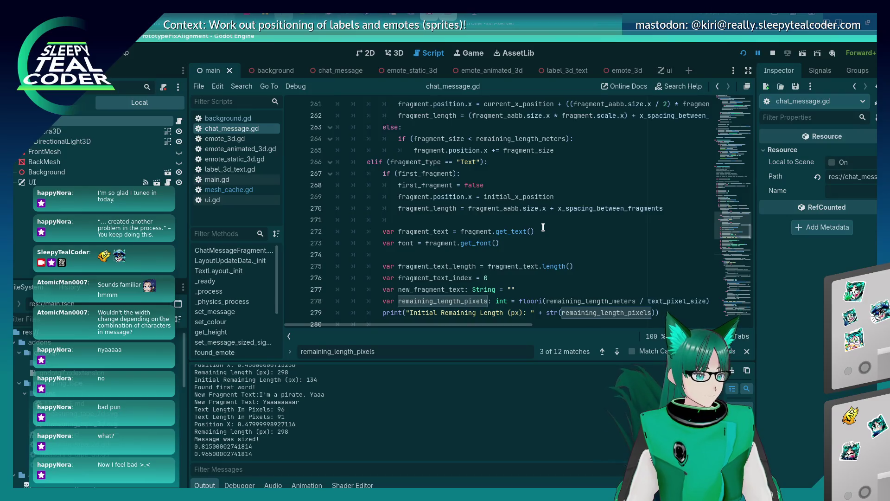
pyautogui.scroll(-1, 543, 227)
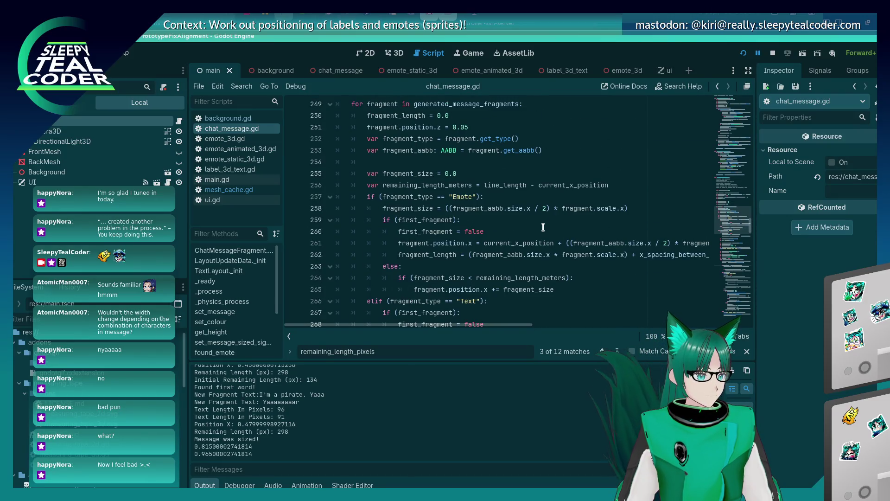
pyautogui.scroll(-3, 543, 227)
pyautogui.scroll(-3, 543, 227)
pyautogui.press('Return')
pyautogui.press('Return')
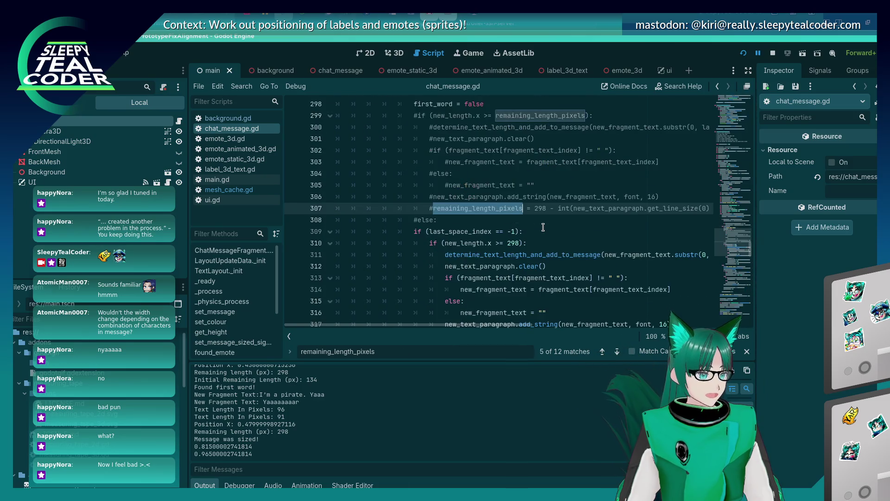
pyautogui.press('Return')
pyautogui.press('Return')
pyautogui.press('Return')
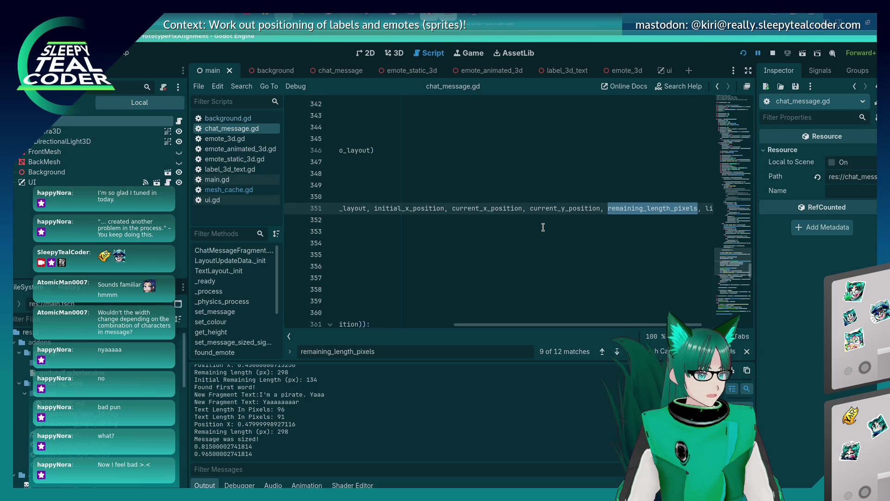
pyautogui.press('Escape')
pyautogui.press('Home')
pyautogui.press('Home')
pyautogui.scroll(-3, 543, 227)
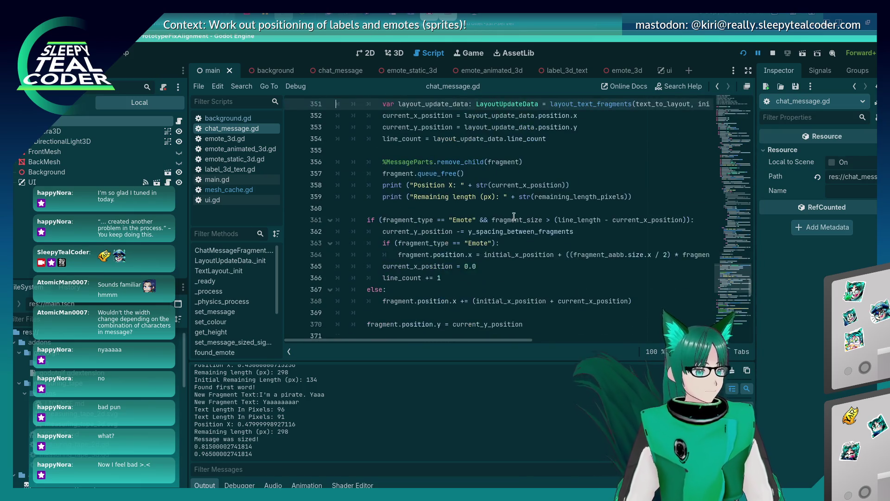
pyautogui.scroll(3, 529, 220)
pyautogui.scroll(-4, 514, 213)
pyautogui.click(514, 213)
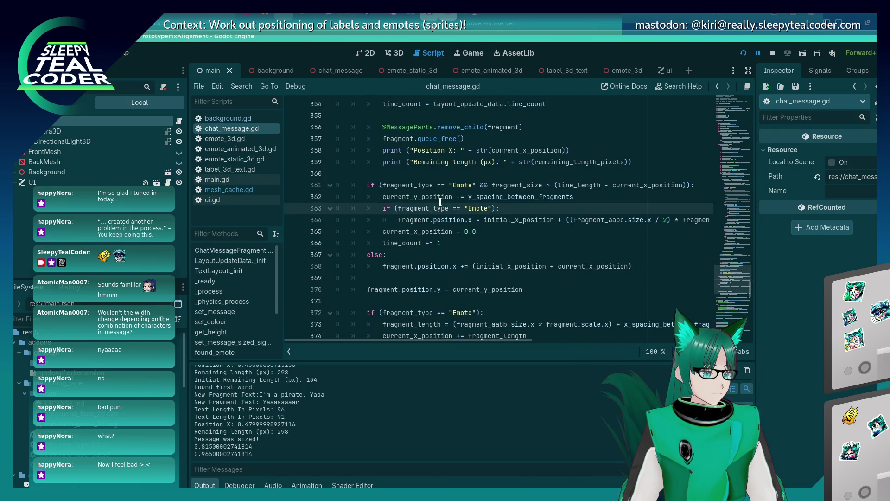
pyautogui.click(591, 185)
pyautogui.doubleClick(592, 185)
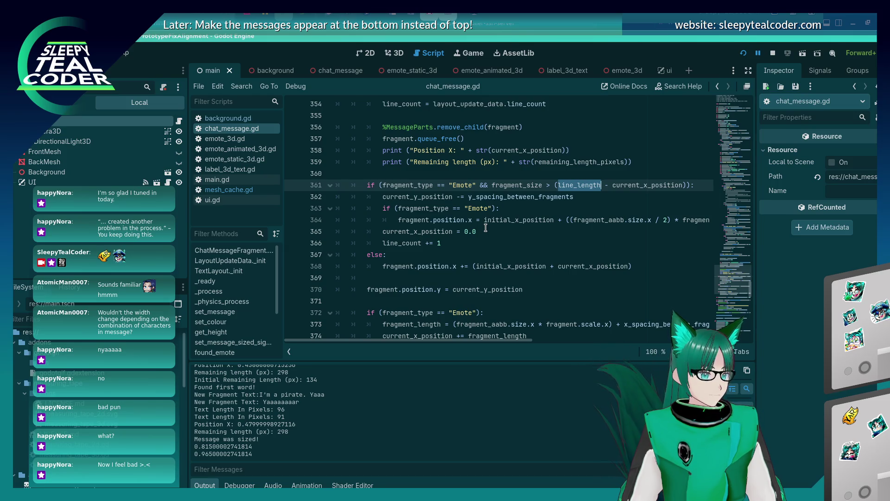
pyautogui.click(526, 210)
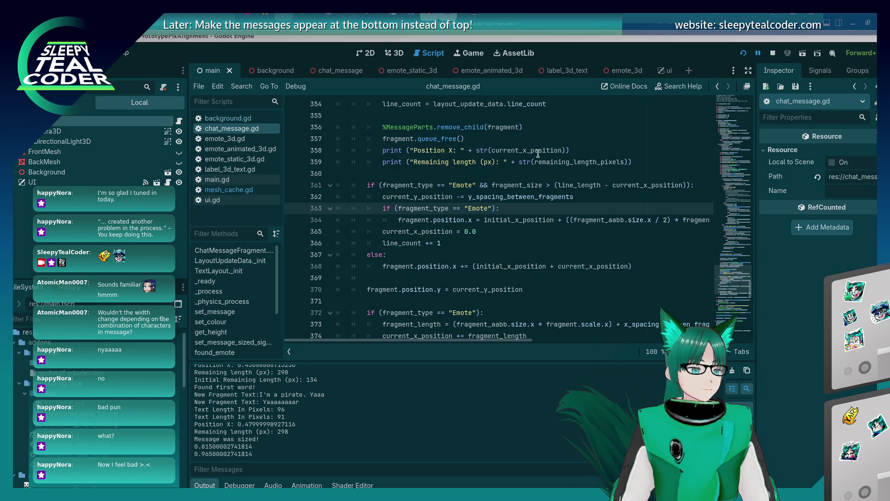
pyautogui.click(481, 184)
pyautogui.moveTo(480, 184)
pyautogui.mouseDown()
pyautogui.moveTo(696, 185)
pyautogui.moveTo(688, 185)
pyautogui.mouseUp()
pyautogui.hotkey('ctrl', 'c')
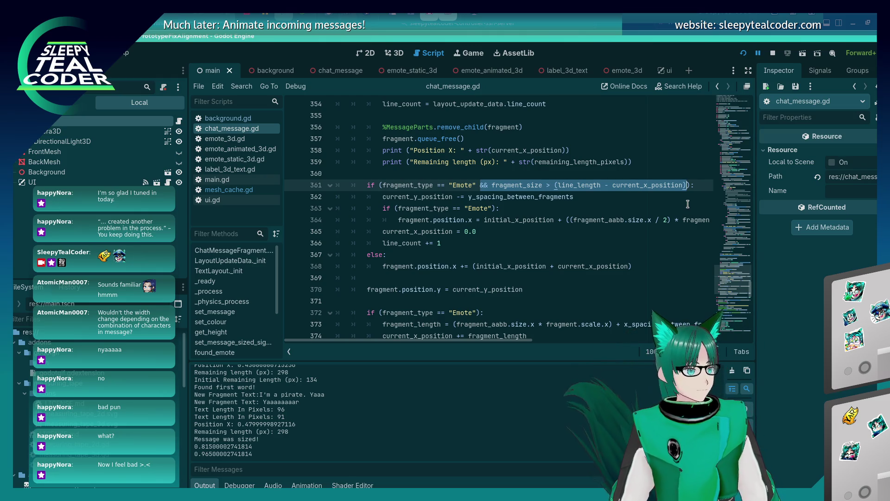
pyautogui.press('BackSpace')
pyautogui.press('BackSpace')
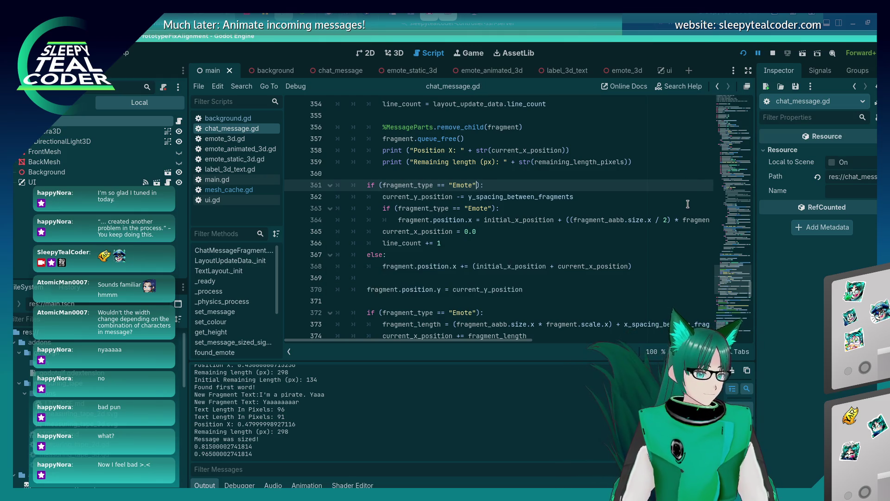
# - Restore the original fragment_size condition, discard a half-typed if line, and save
pyautogui.hotkey('ctrl', 'z')
pyautogui.press('End')
pyautogui.press('Return')
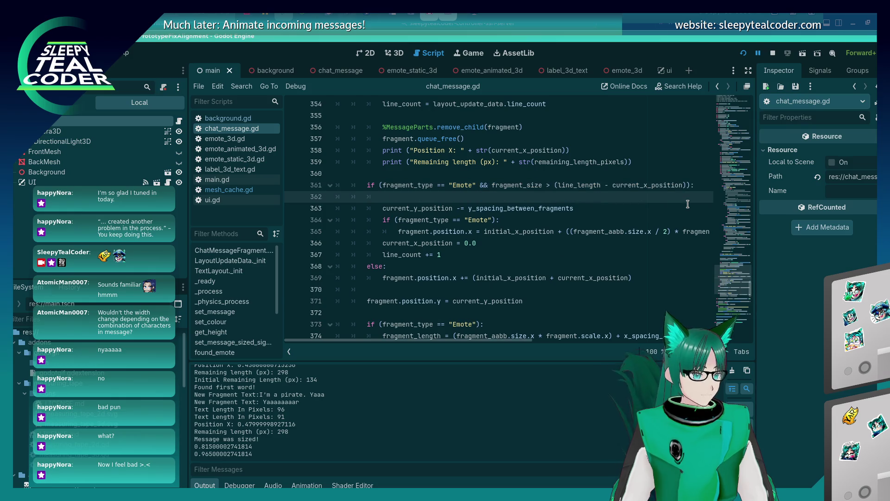
pyautogui.write('if (')
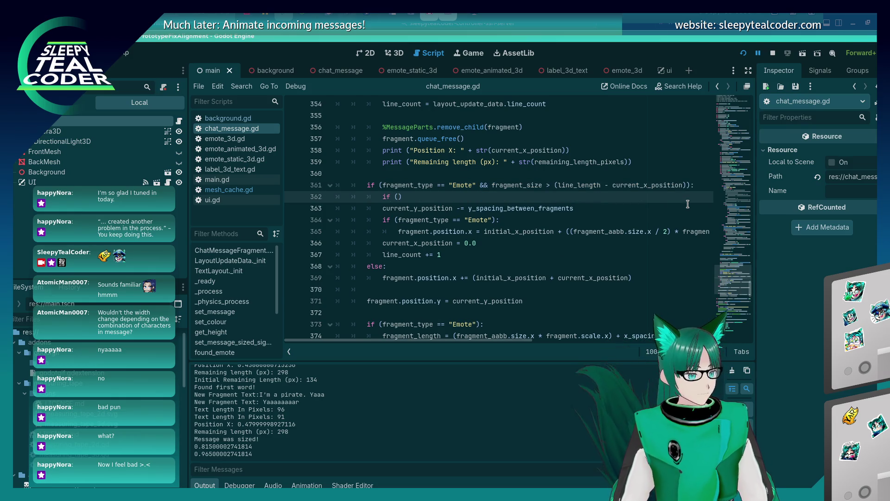
pyautogui.hotkey('ctrl', 's')
pyautogui.press('BackSpace')
pyautogui.press('BackSpace')
pyautogui.press('BackSpace')
pyautogui.press('BackSpace')
pyautogui.hotkey('ctrl', 's')
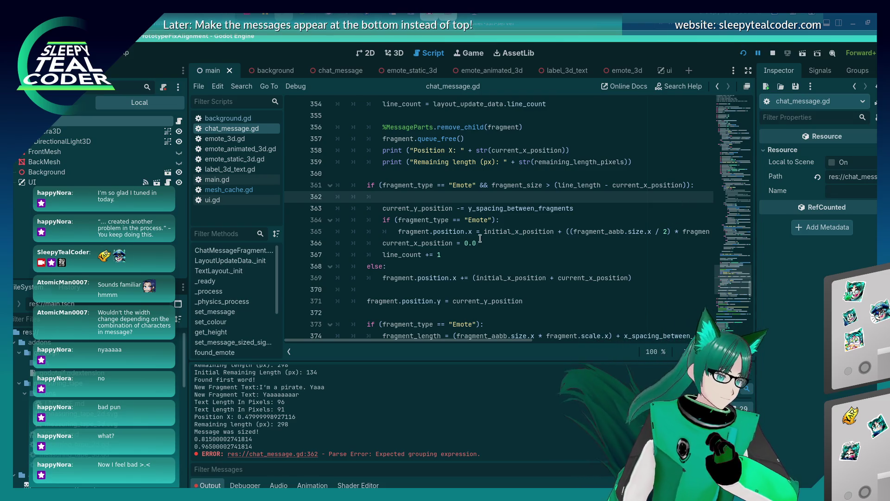
# - Delete the inner Emote if line and cut the fragment_size test out of line 361
pyautogui.click(524, 224)
pyautogui.hotkey('ctrl', 'shift', 'k')
pyautogui.hotkey('shift', 'Tab')
pyautogui.press('Up')
pyautogui.press('Up')
pyautogui.hotkey('ctrl', 'z')
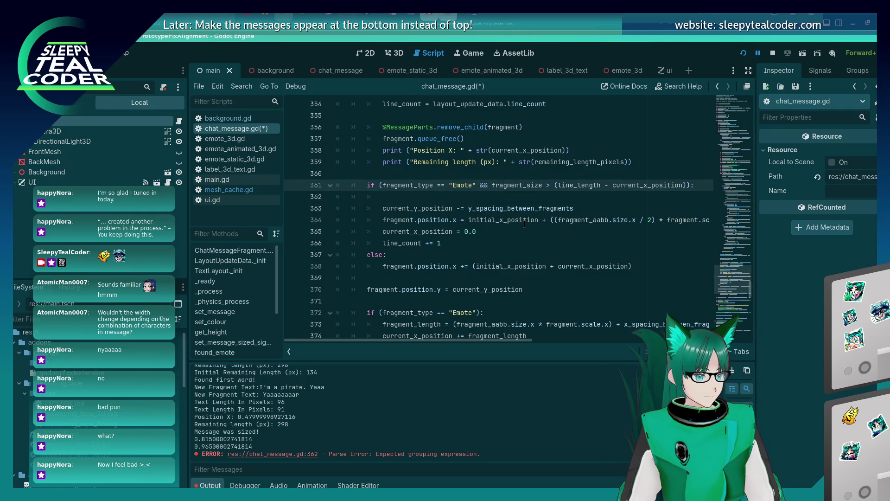
pyautogui.press('Right')
pyautogui.press('Right')
pyautogui.press('Right')
pyautogui.hotkey('shift', 'End')
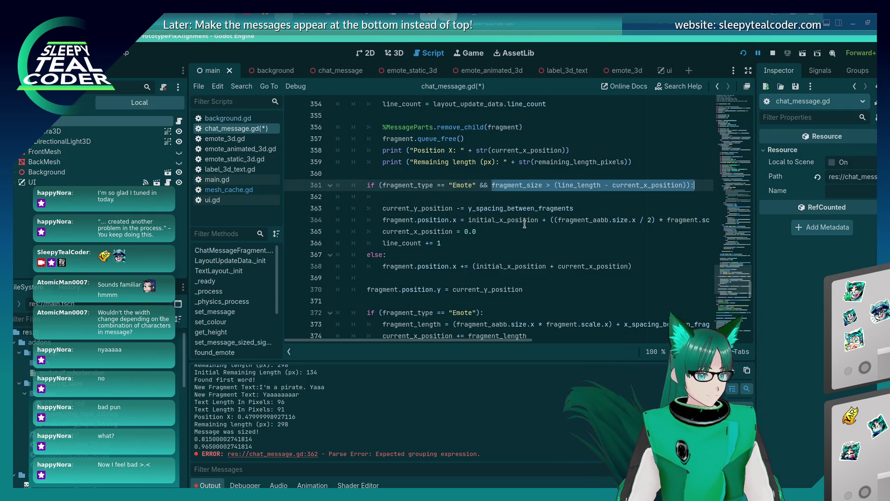
pyautogui.hotkey('shift', 'Left')
pyautogui.hotkey('shift', 'Left')
pyautogui.press('Delete')
pyautogui.press('BackSpace')
pyautogui.press('BackSpace')
# - Wrap the pasted fragment_size test in a new nested if on line 362
pyautogui.press('Down')
pyautogui.press('Tab')
pyautogui.write('if (')
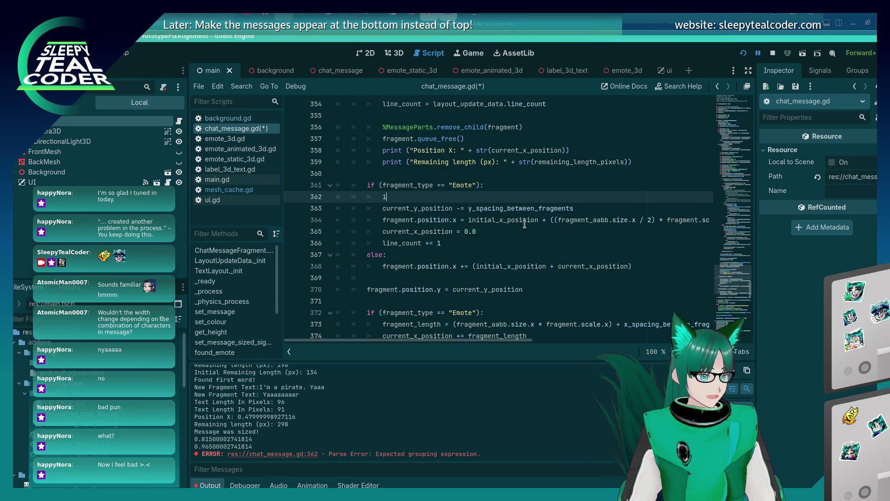
pyautogui.hotkey('ctrl', 'v')
pyautogui.write(':')
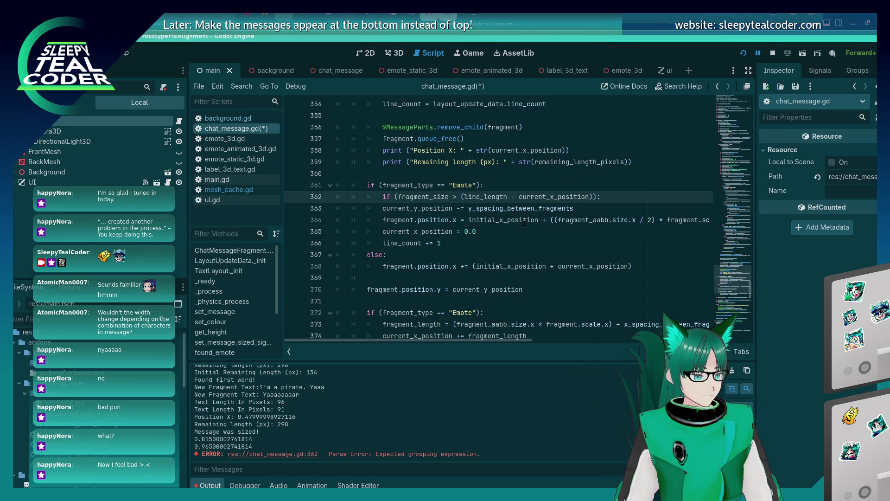
# - Indent the y-position line under the new if, save, and run the game with F5
pyautogui.press('Down')
pyautogui.press('Home')
pyautogui.press('Tab')
pyautogui.hotkey('ctrl', 's')
pyautogui.press('F5')
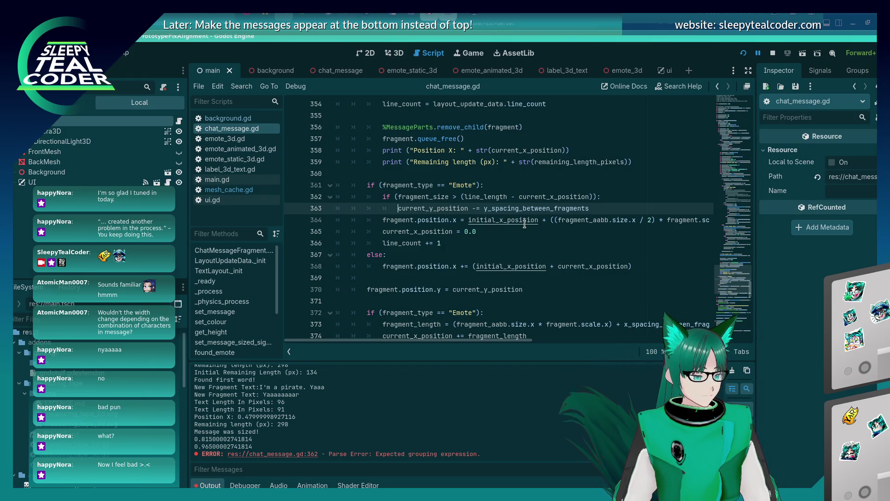
pyautogui.click(557, 140)
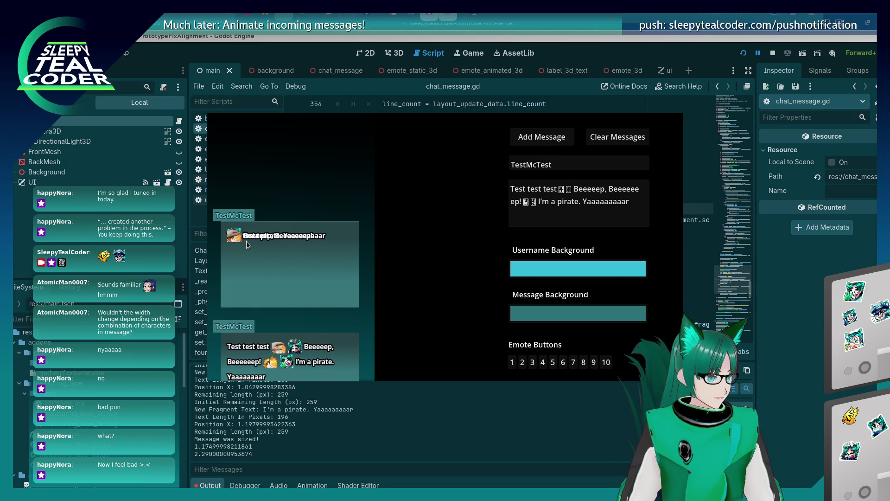
# - Close the running game with F8 and return to the current_x_position reset line
pyautogui.press('F8')
pyautogui.click(525, 234)
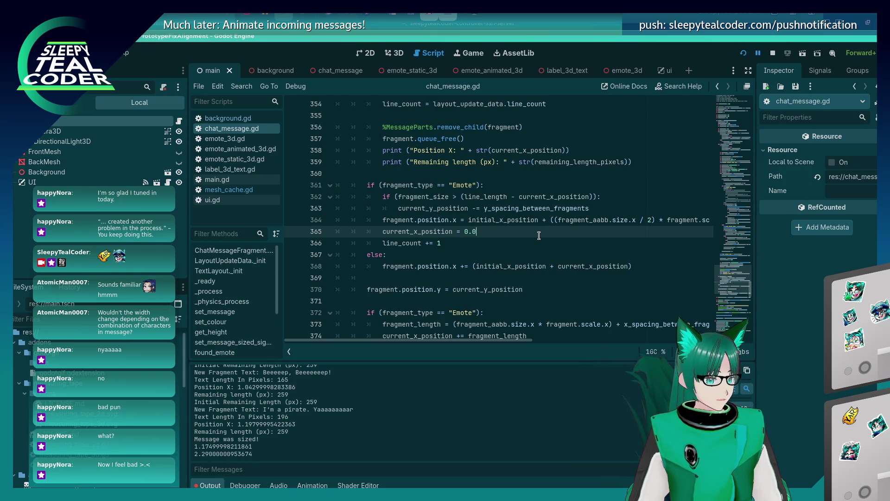
# - Restore the combined condition on line 361, delete the inner Emote if and empty line, and save
pyautogui.hotkey('ctrl', 'z')
pyautogui.hotkey('ctrl', 'z')
pyautogui.hotkey('ctrl', 'z')
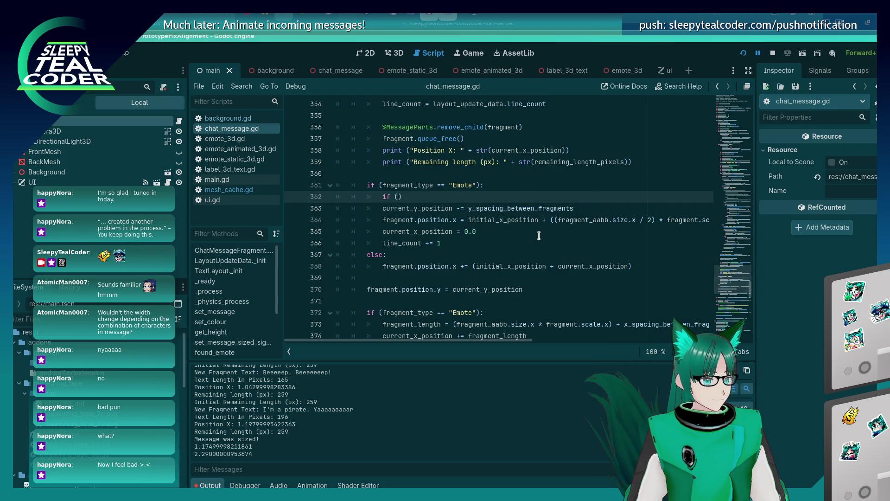
pyautogui.hotkey('ctrl', 'shift', 'z')
pyautogui.hotkey('ctrl', 'shift', 'z')
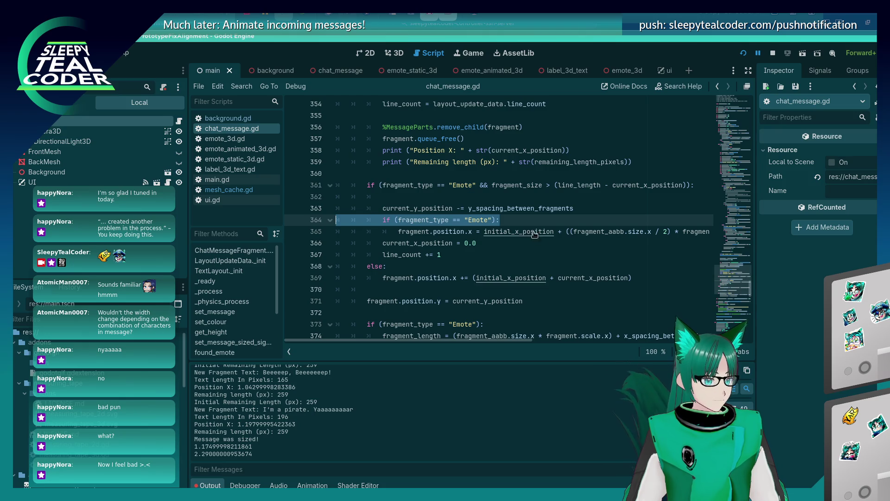
pyautogui.click(519, 222)
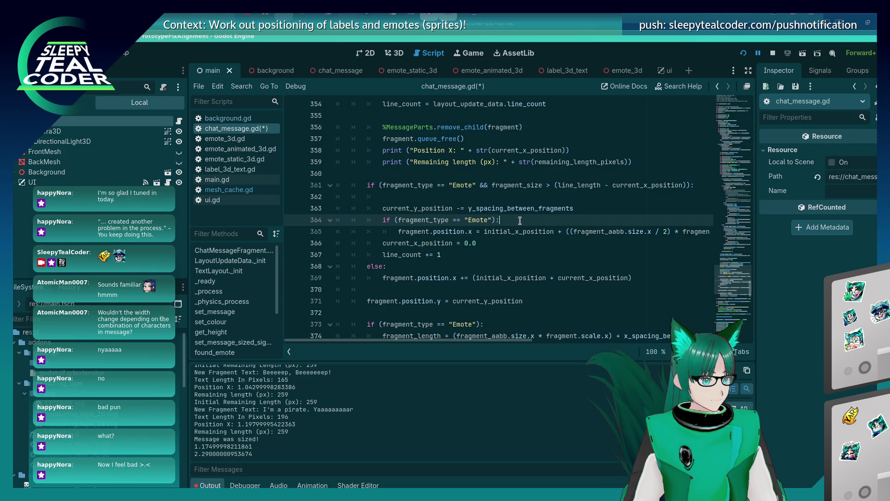
pyautogui.tripleClick(520, 221)
pyautogui.press('BackSpace')
pyautogui.hotkey('shift', 'Tab')
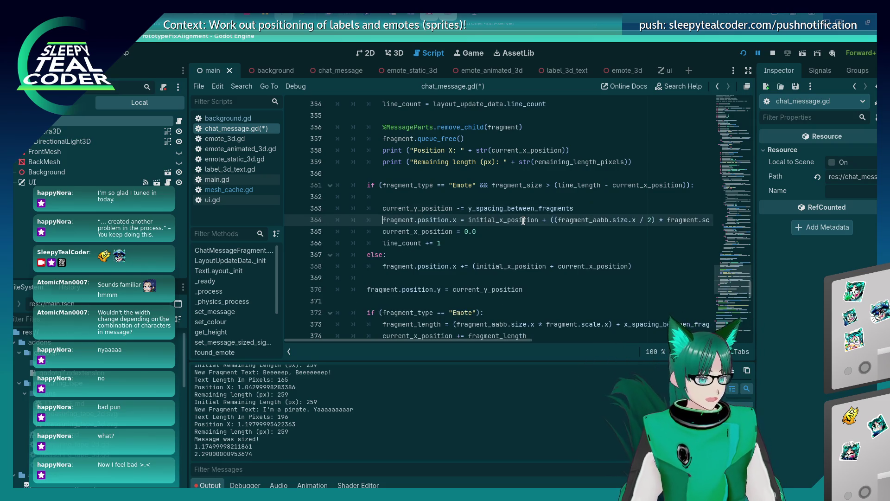
pyautogui.press('Up')
pyautogui.press('Up')
pyautogui.press('BackSpace')
pyautogui.press('BackSpace')
pyautogui.press('BackSpace')
pyautogui.hotkey('ctrl', 's')
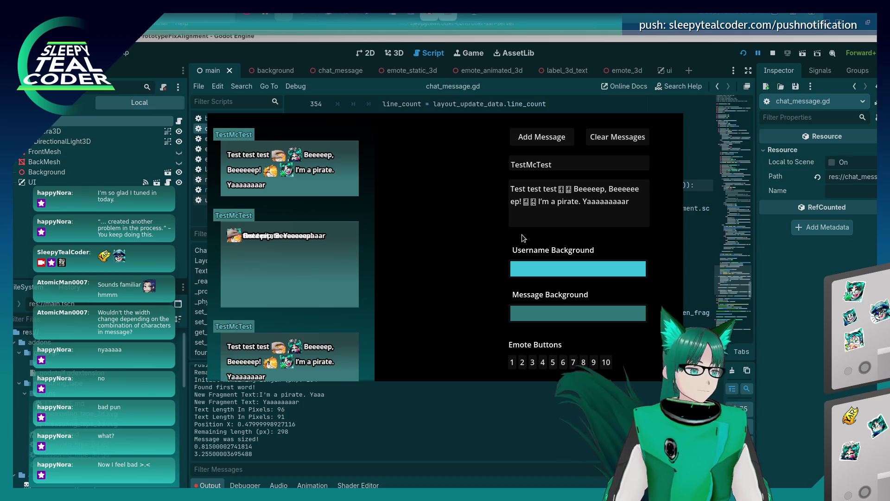
# - Switch back from the game to the script and save again at line 364
pyautogui.hotkey('alt', 'Tab')
pyautogui.click(478, 220)
pyautogui.hotkey('ctrl', 's')
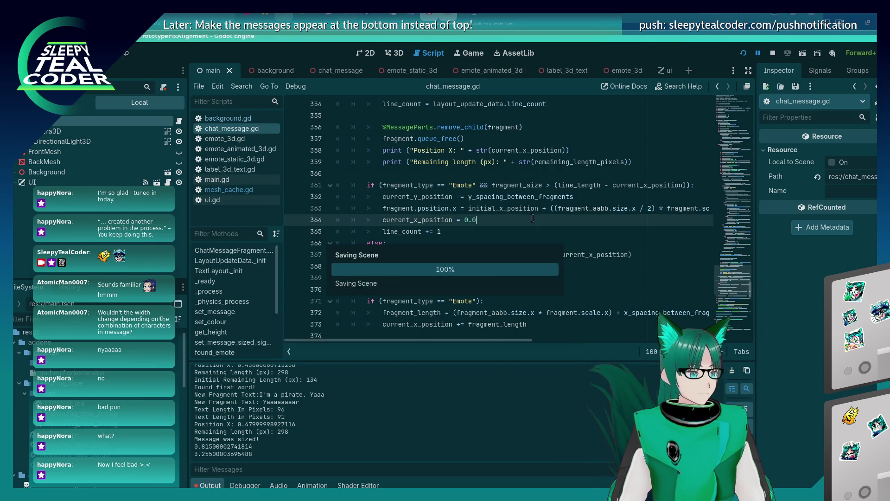
pyautogui.scroll(2, 492, 263)
pyautogui.scroll(-3, 496, 254)
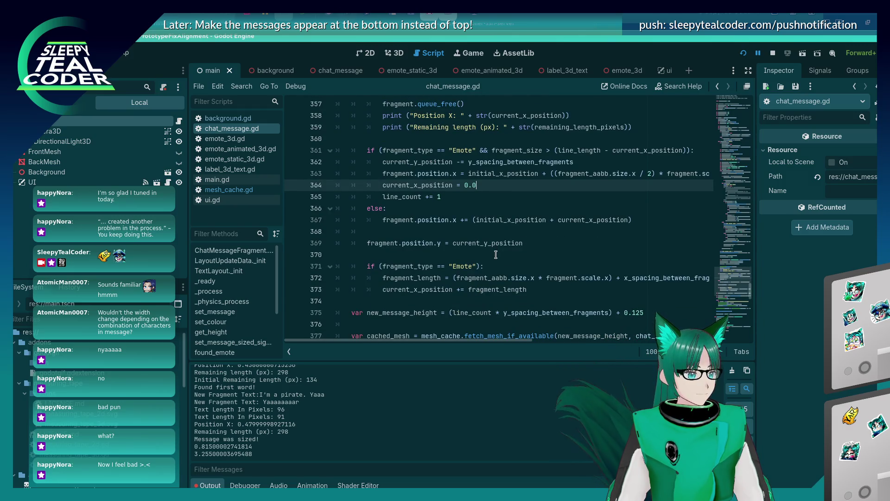
pyautogui.scroll(2, 496, 254)
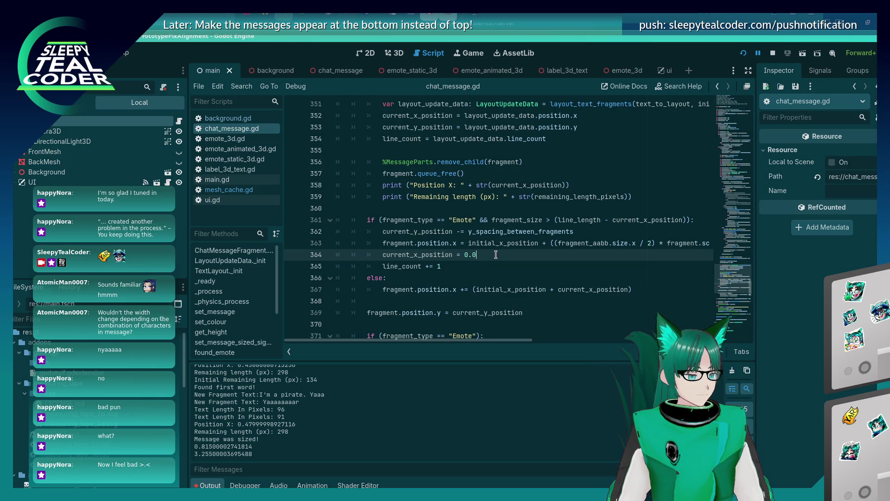
pyautogui.click(490, 220)
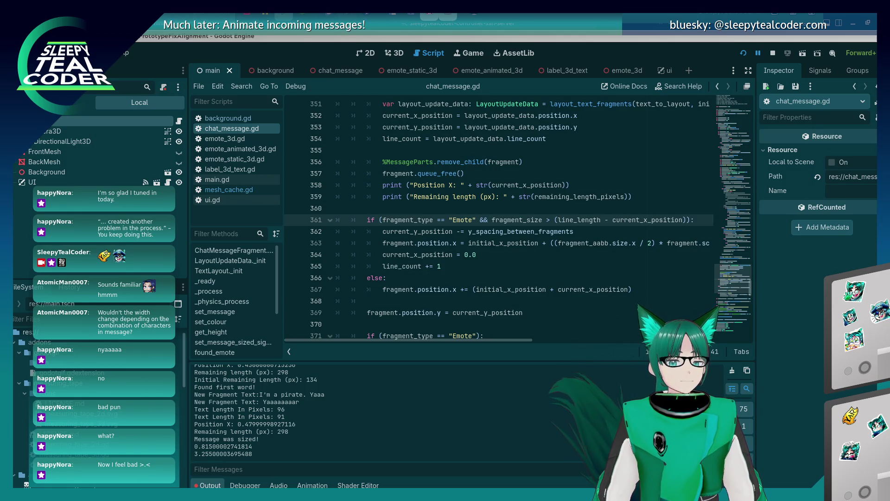
pyautogui.click(494, 256)
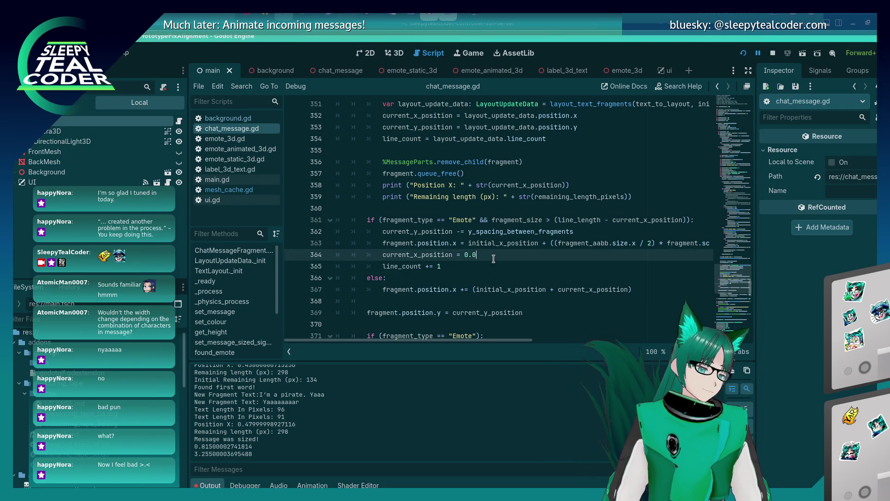
pyautogui.hotkey('ctrl', 's')
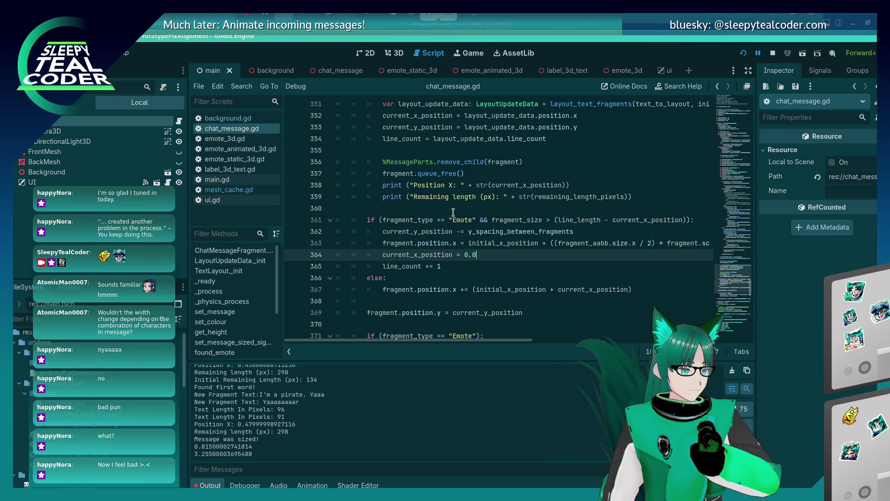
pyautogui.click(492, 220)
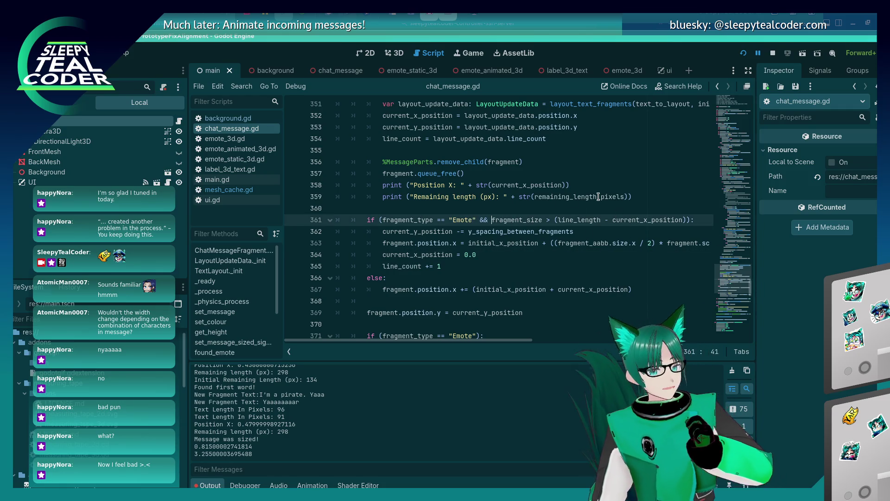
pyautogui.moveTo(598, 196)
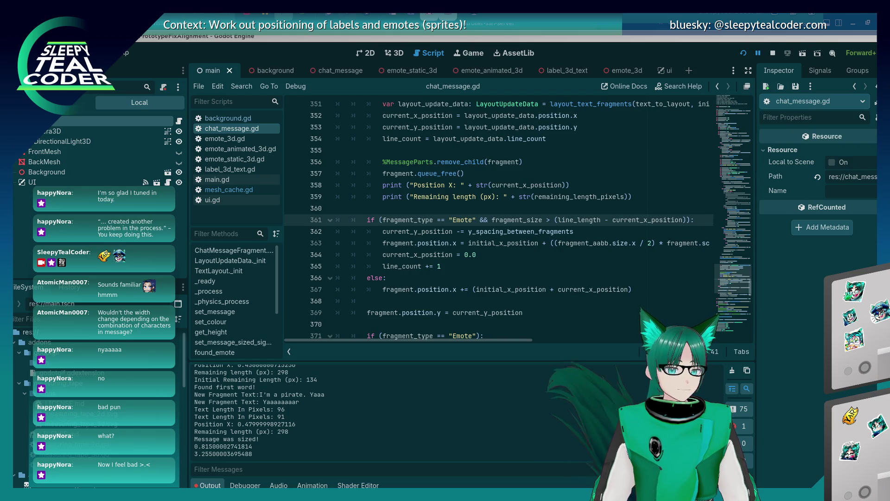
pyautogui.click(536, 231)
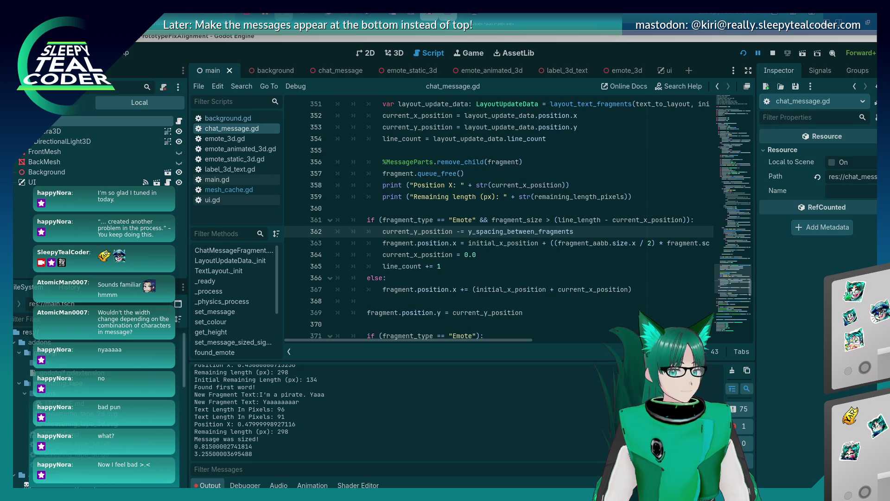
pyautogui.click(383, 231)
pyautogui.moveTo(384, 231)
pyautogui.mouseDown()
pyautogui.moveTo(574, 232)
pyautogui.moveTo(385, 232)
pyautogui.mouseUp()
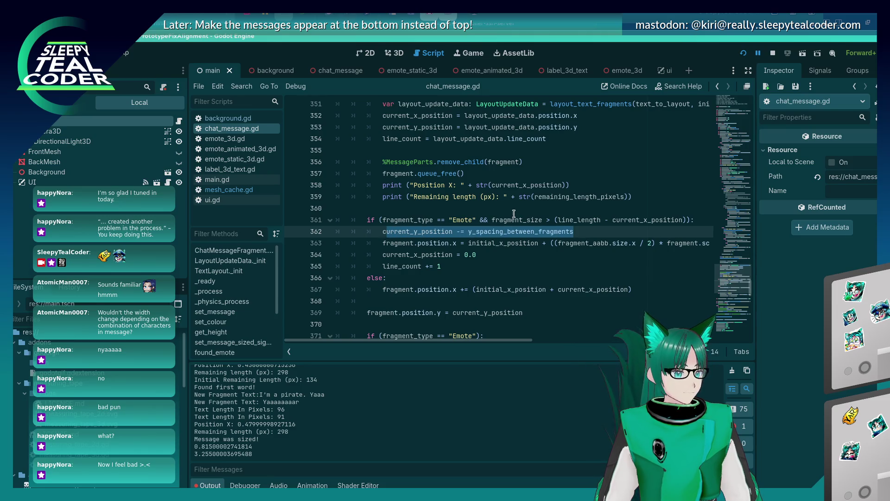
pyautogui.moveTo(492, 220); pyautogui.dragTo(687, 219)
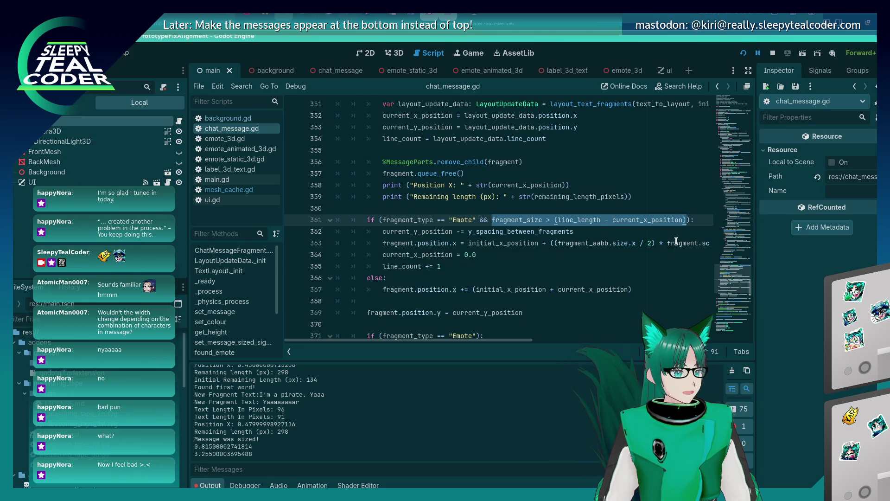
pyautogui.click(558, 219)
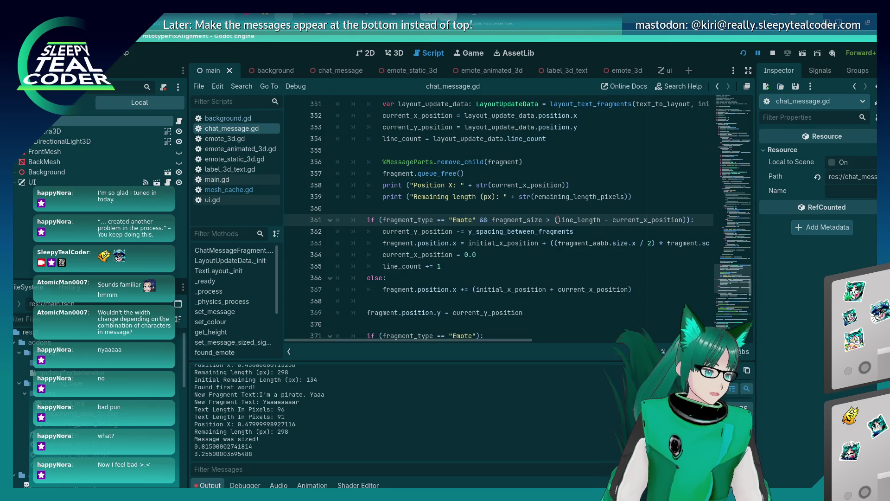
pyautogui.moveTo(556, 220); pyautogui.dragTo(680, 219)
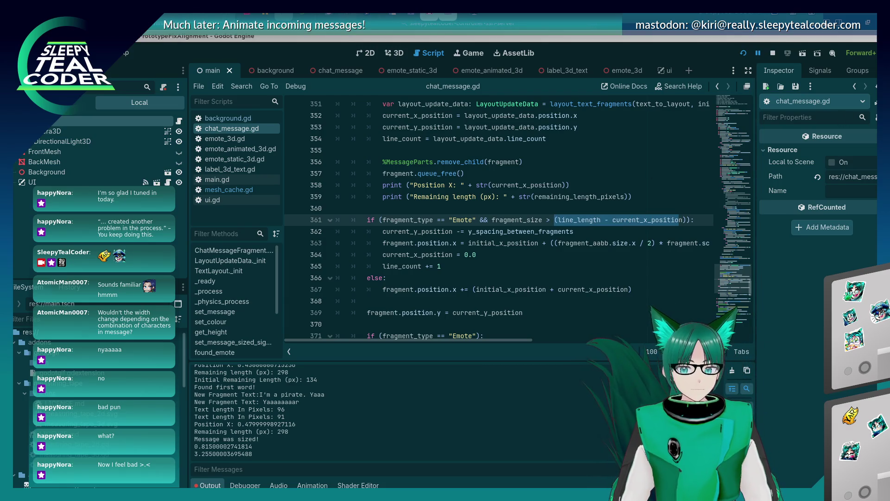
pyautogui.click(556, 219)
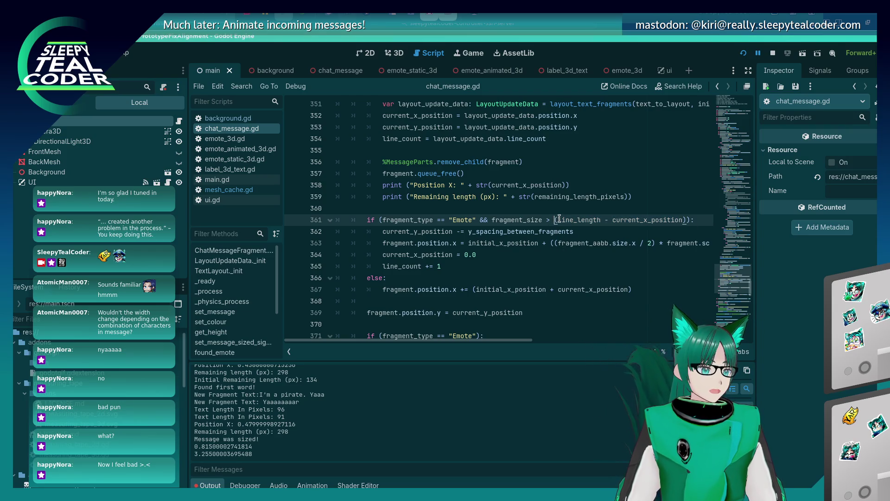
pyautogui.moveTo(558, 220); pyautogui.dragTo(604, 220)
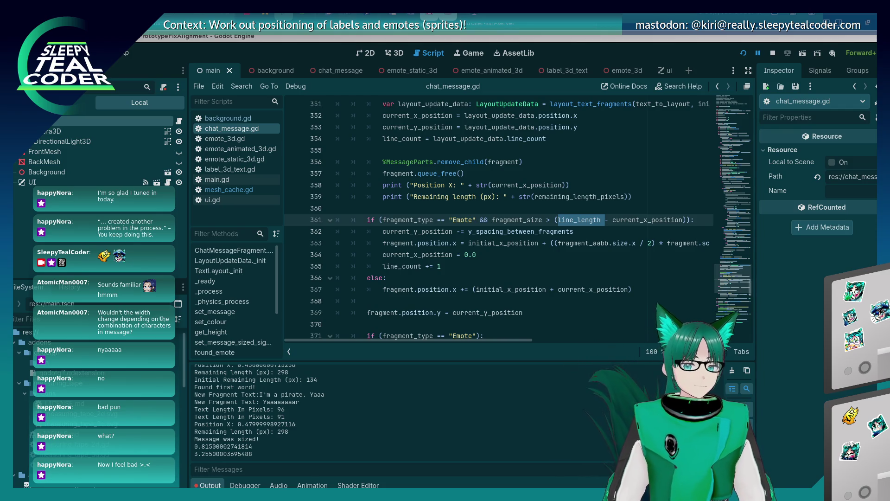
pyautogui.click(465, 269)
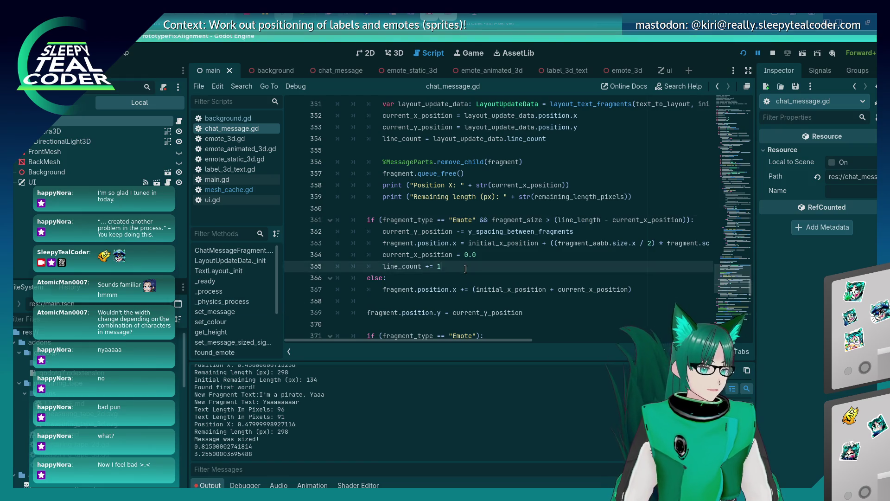
pyautogui.click(491, 220)
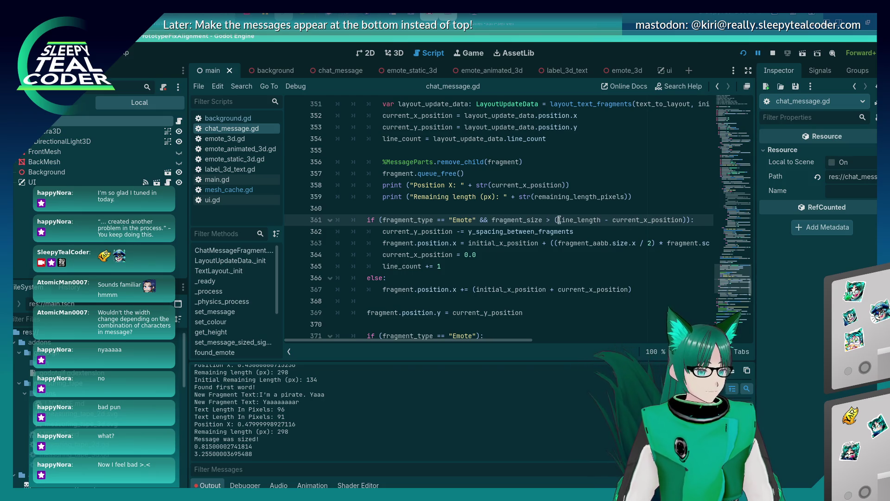
# - Copy remaining_length_meters from line 278 and search the script for its uses
pyautogui.scroll(2, 519, 306)
pyautogui.scroll(-1, 518, 307)
pyautogui.doubleClick(571, 254)
pyautogui.scroll(20, 577, 202)
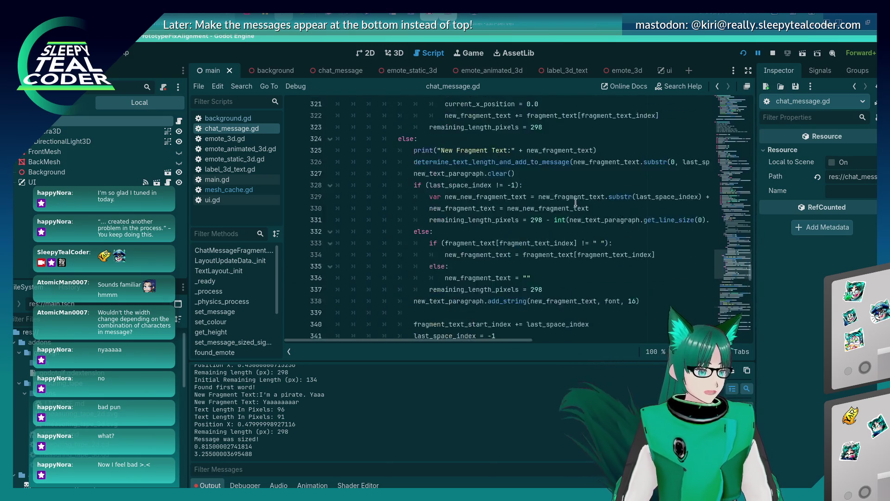
pyautogui.scroll(3, 577, 202)
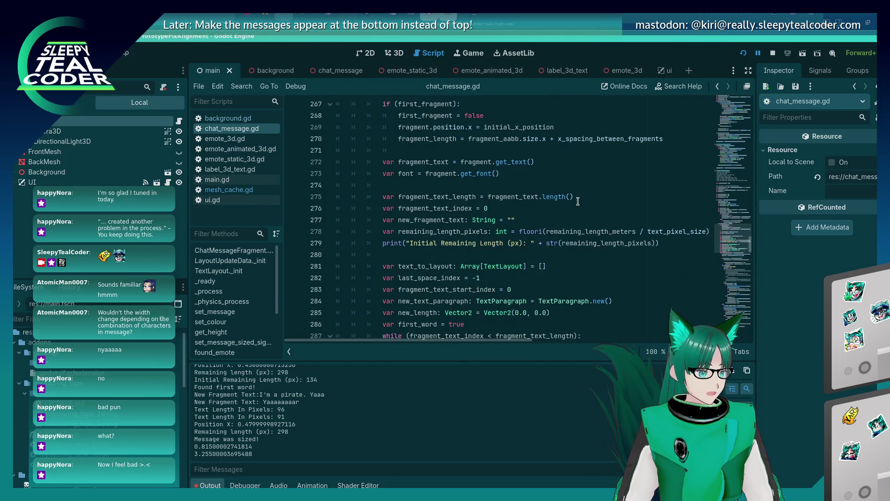
pyautogui.scroll(-1, 579, 201)
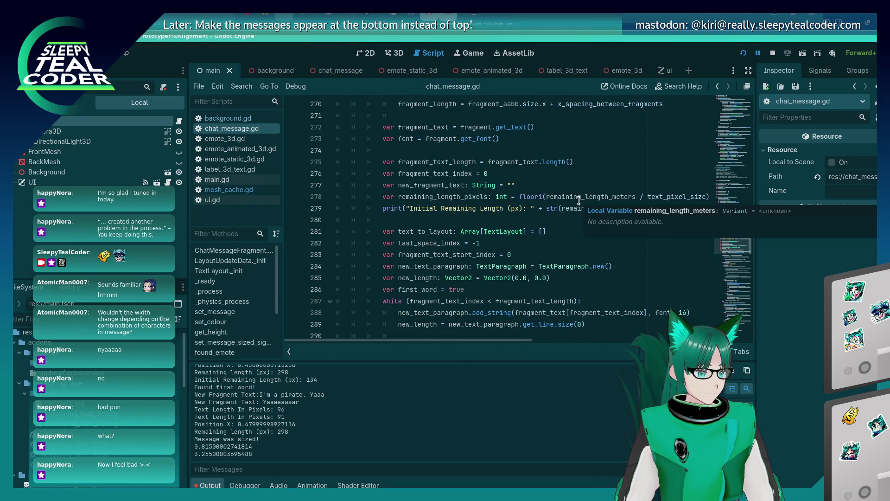
pyautogui.doubleClick(576, 197)
pyautogui.hotkey('ctrl', 'c')
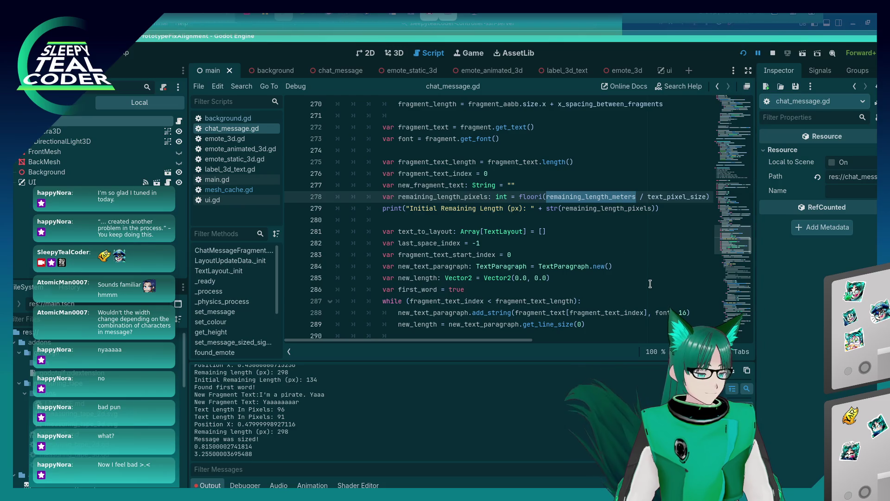
pyautogui.hotkey('ctrl', 'f')
pyautogui.press('Return')
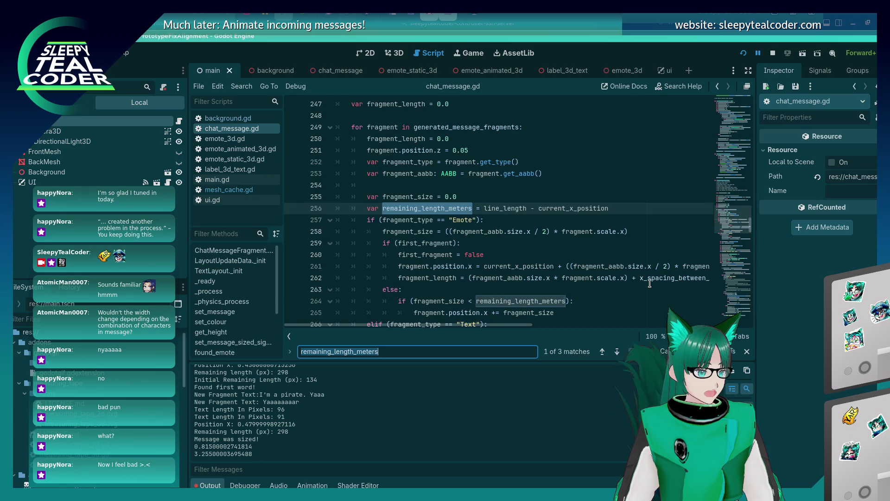
pyautogui.press('Return')
pyautogui.press('Return')
# - Replace line_length on line 361 with remaining_length_meters and run the project with F5
pyautogui.scroll(-20, 649, 282)
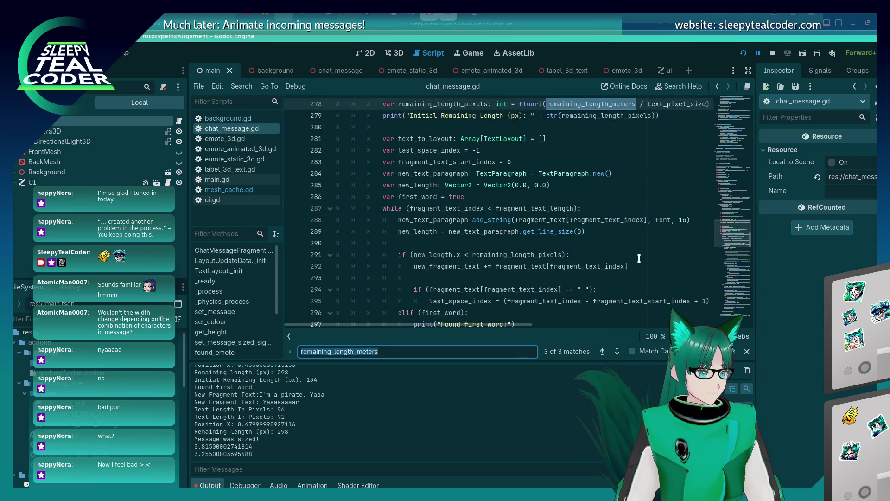
pyautogui.scroll(-5, 639, 257)
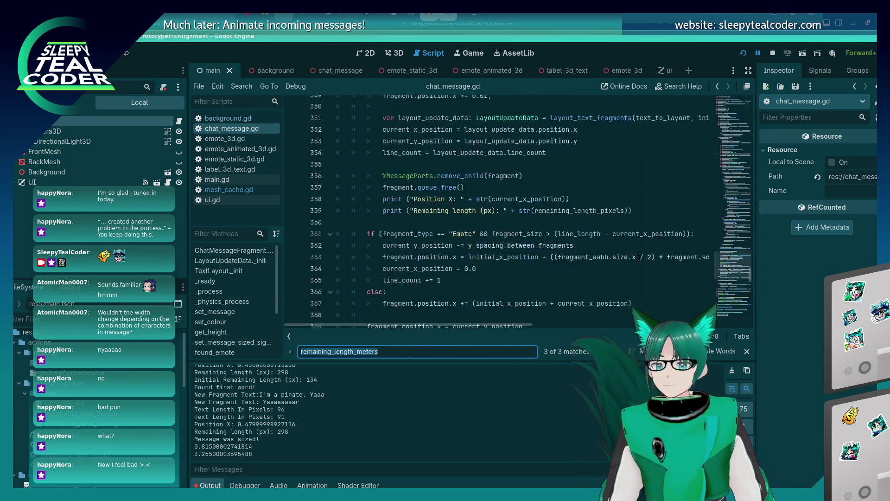
pyautogui.scroll(-2, 601, 248)
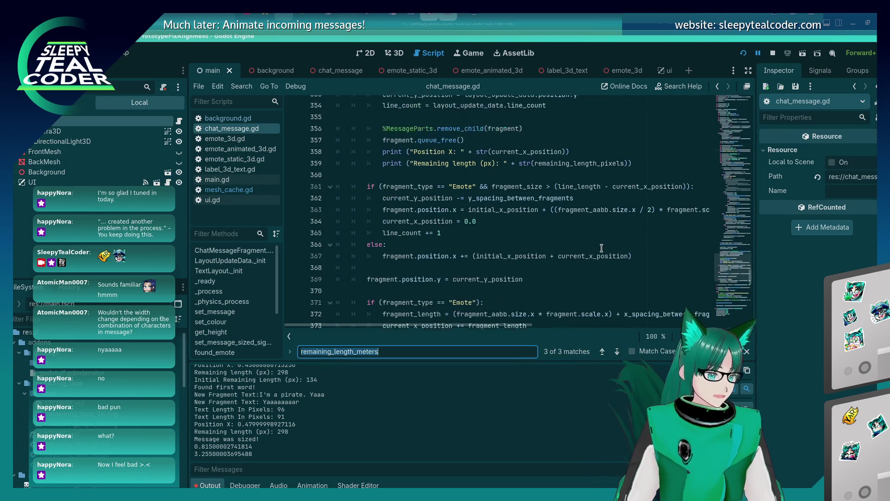
pyautogui.doubleClick(599, 162)
pyautogui.hotkey('ctrl', 'v')
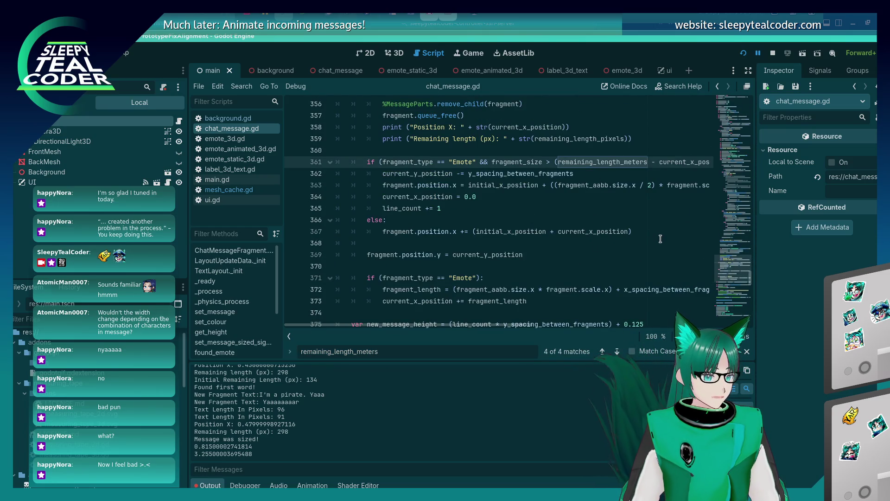
pyautogui.hotkey('ctrl', 'z')
pyautogui.hotkey('ctrl', 'shift', 'z')
pyautogui.press('F5')
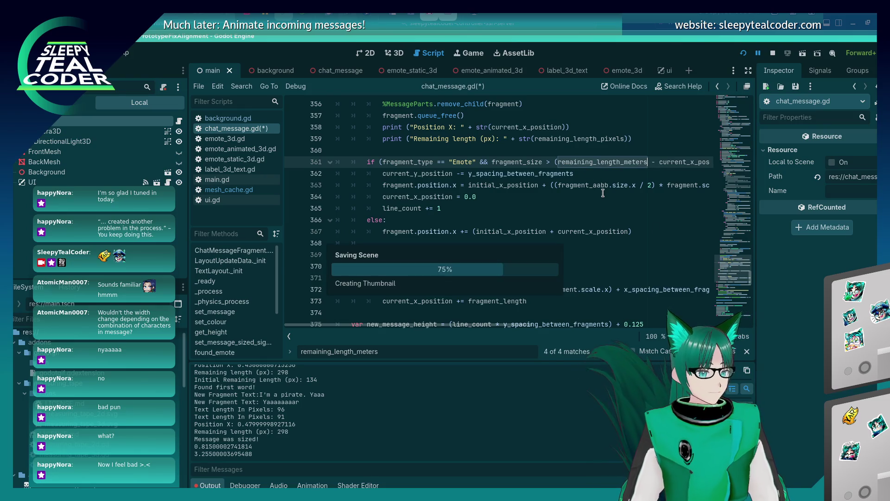
# - Clear the Message field and add emotes 1–10 to the test message
pyautogui.press('Tab')
pyautogui.press('Tab')
pyautogui.press('Tab')
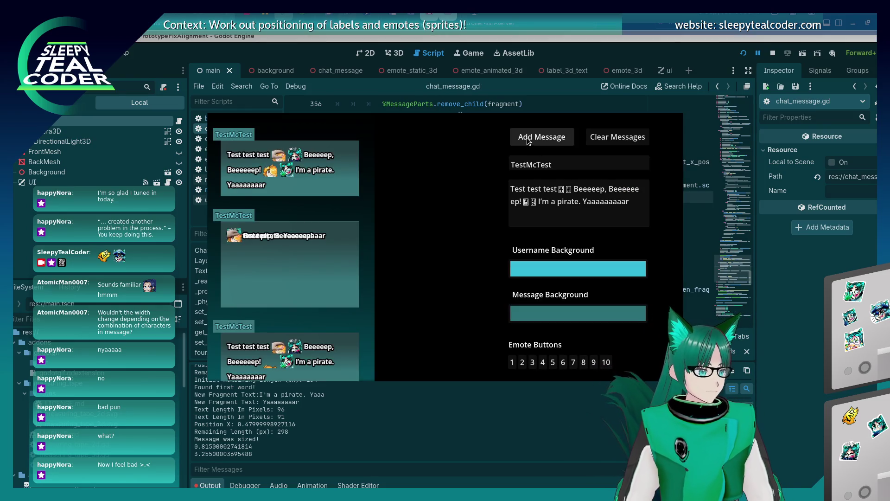
pyautogui.hotkey('ctrl', 'a')
pyautogui.press('BackSpace')
pyautogui.click(522, 366)
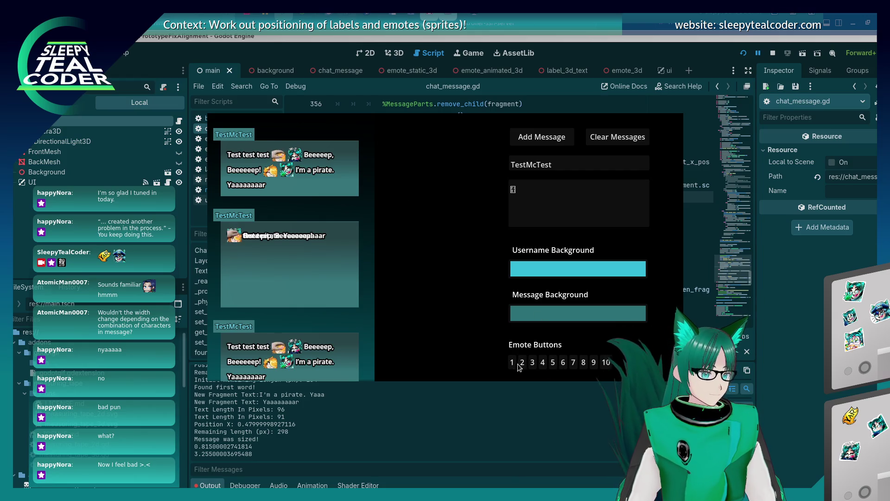
pyautogui.click(533, 365)
pyautogui.click(543, 366)
pyautogui.click(553, 366)
pyautogui.click(563, 367)
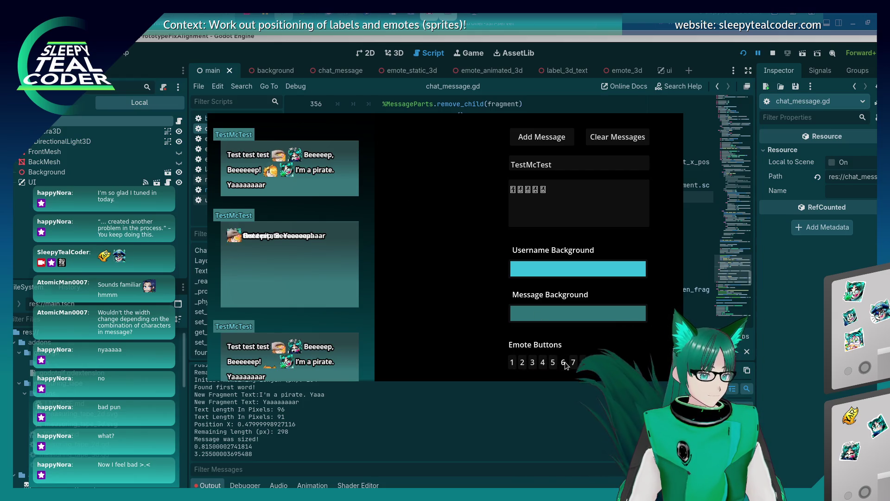
pyautogui.click(573, 366)
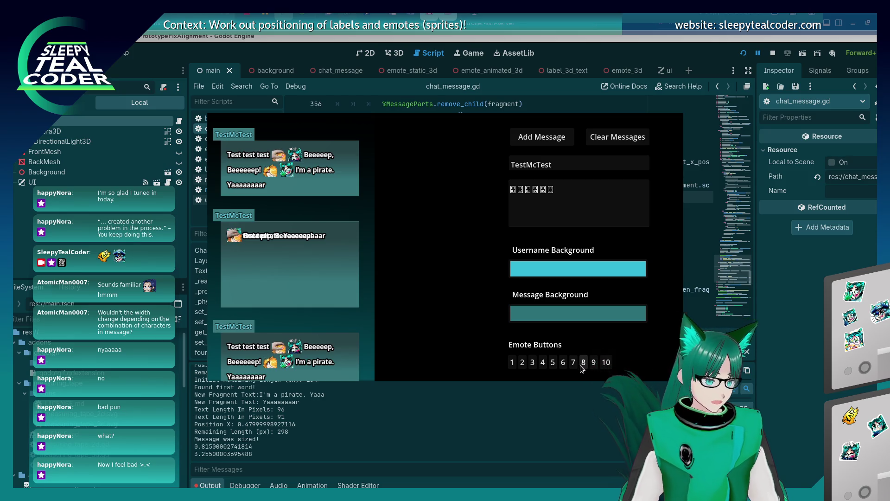
pyautogui.click(583, 366)
pyautogui.click(593, 366)
pyautogui.click(606, 366)
pyautogui.click(606, 366)
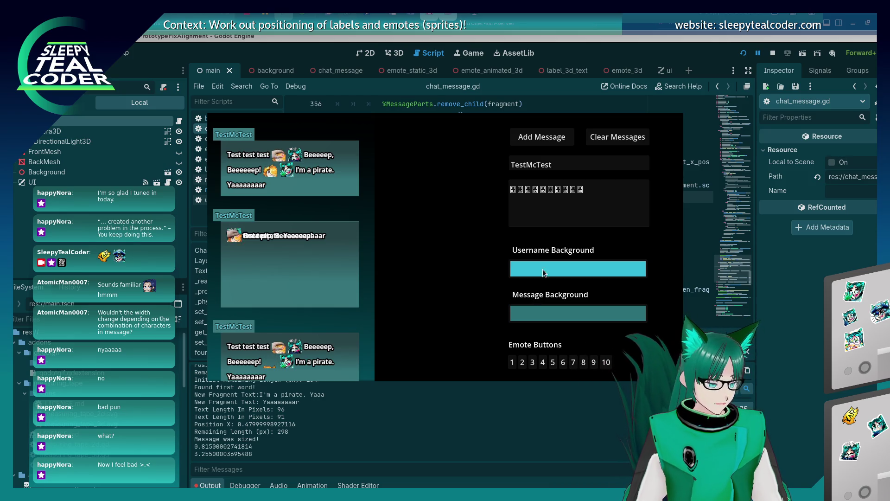
# - Post the emote-only message to chat and bring the script editor back in front
pyautogui.click(556, 184)
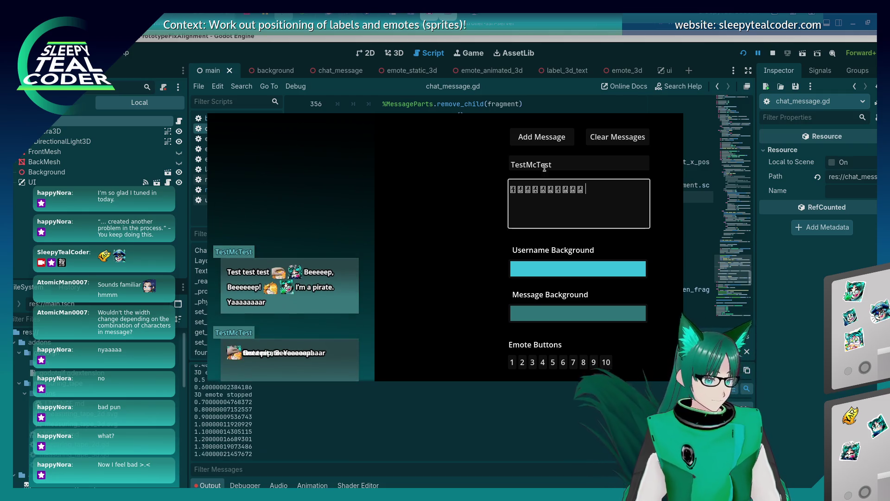
pyautogui.click(545, 138)
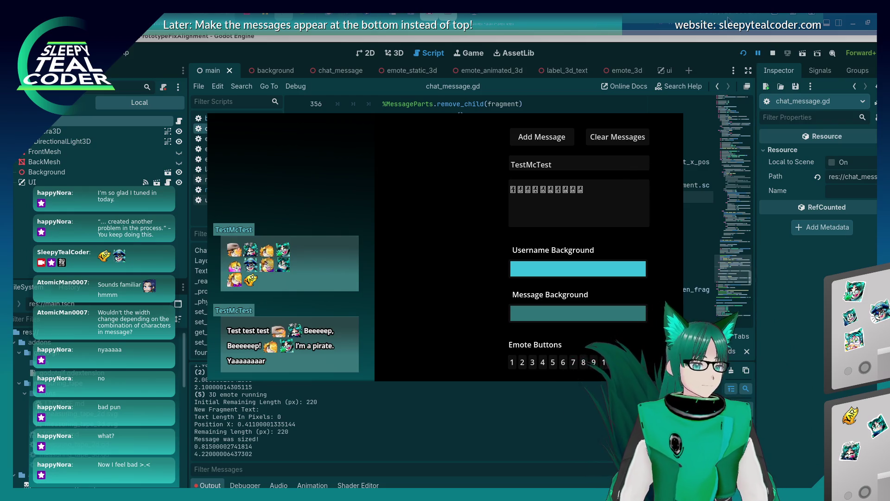
pyautogui.click(603, 197)
# - Review the emote wrap code on lines 363–364 of chat_message.gd
pyautogui.press('Down')
pyautogui.press('Down')
pyautogui.press('Down')
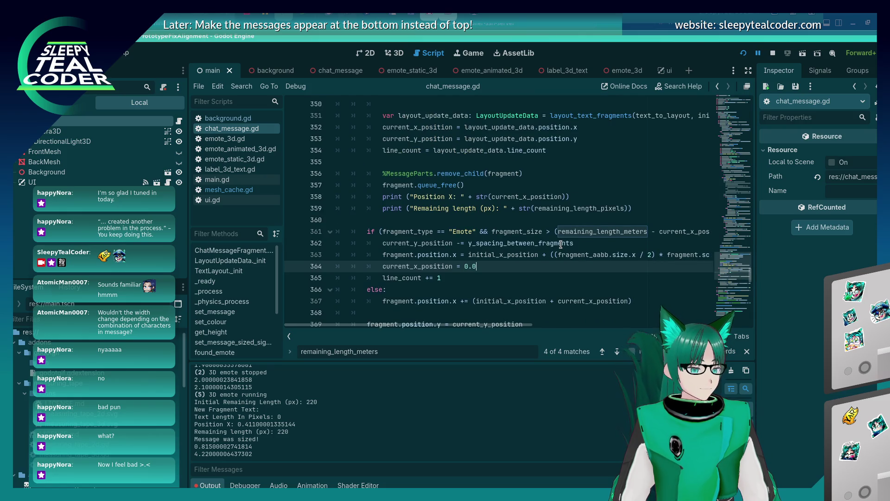
pyautogui.scroll(-1, 556, 244)
pyautogui.click(512, 221)
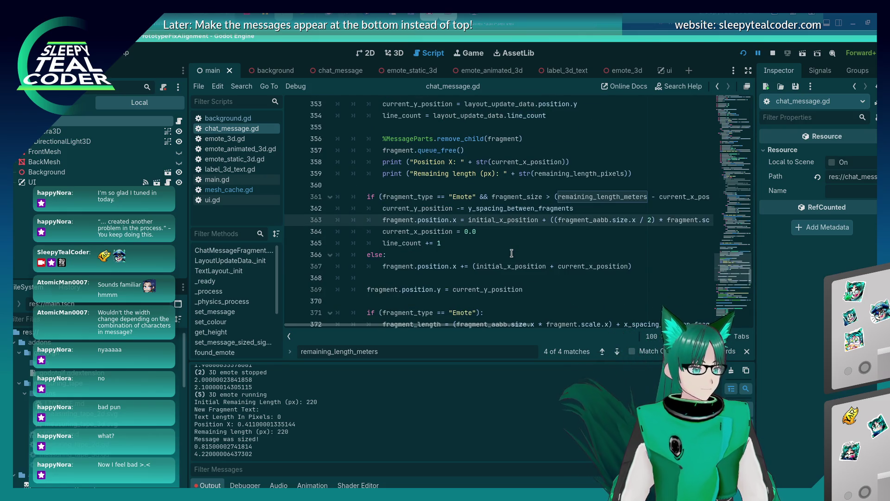
pyautogui.click(519, 234)
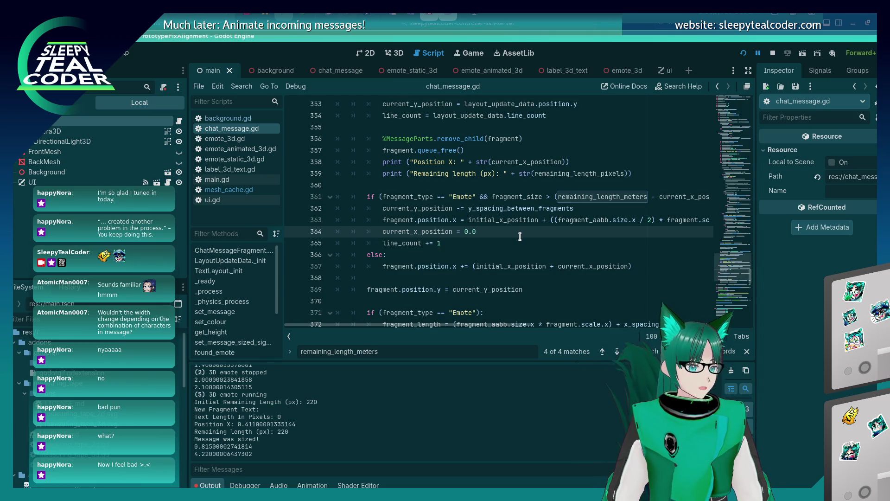
pyautogui.hscroll(3, 464, 322)
pyautogui.hscroll(-3, 510, 301)
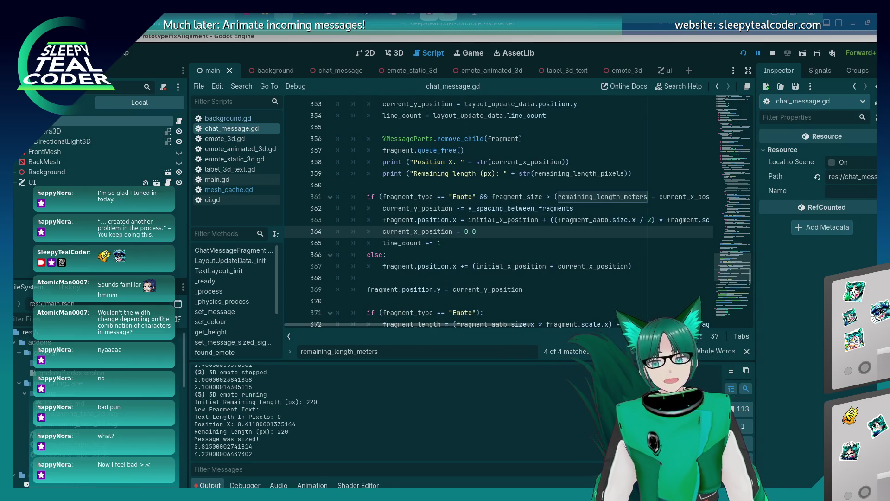
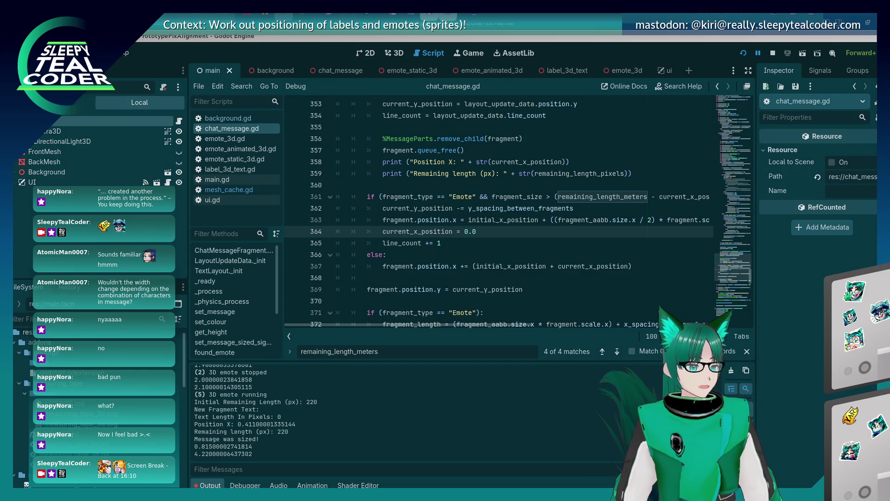
# - Search chat_message.gd for fragment_size and review its uses on lines 348, 265, 264 and 258
pyautogui.click(581, 197)
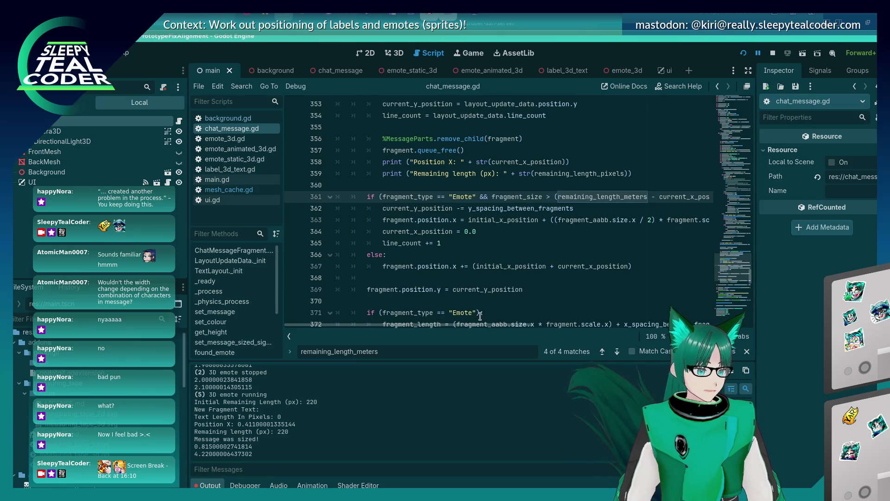
pyautogui.moveTo(444, 327)
pyautogui.mouseDown()
pyautogui.moveTo(516, 327)
pyautogui.moveTo(444, 326)
pyautogui.mouseUp()
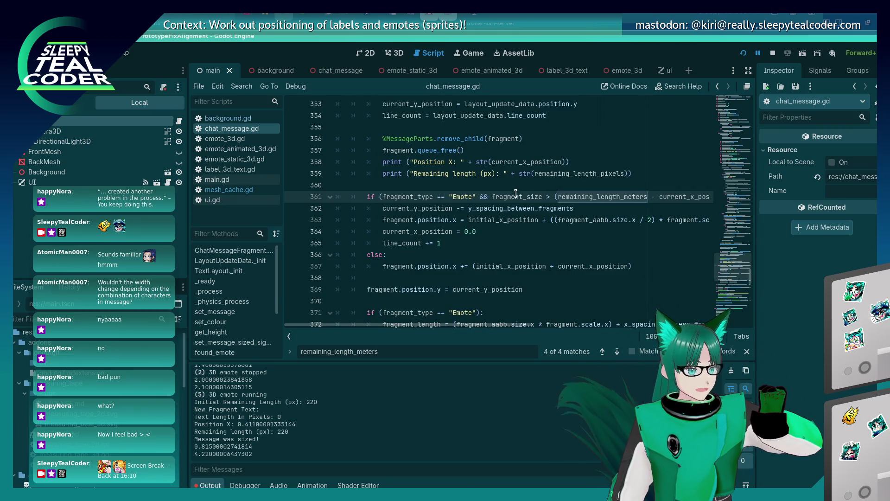
pyautogui.doubleClick(515, 195)
pyautogui.hotkey('ctrl', 'f')
pyautogui.hotkey('shift', 'Return')
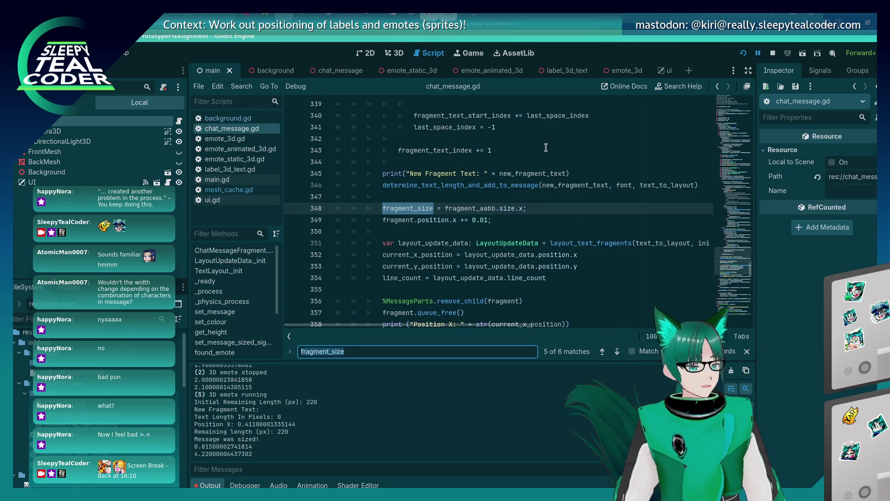
pyautogui.hotkey('shift', 'Return')
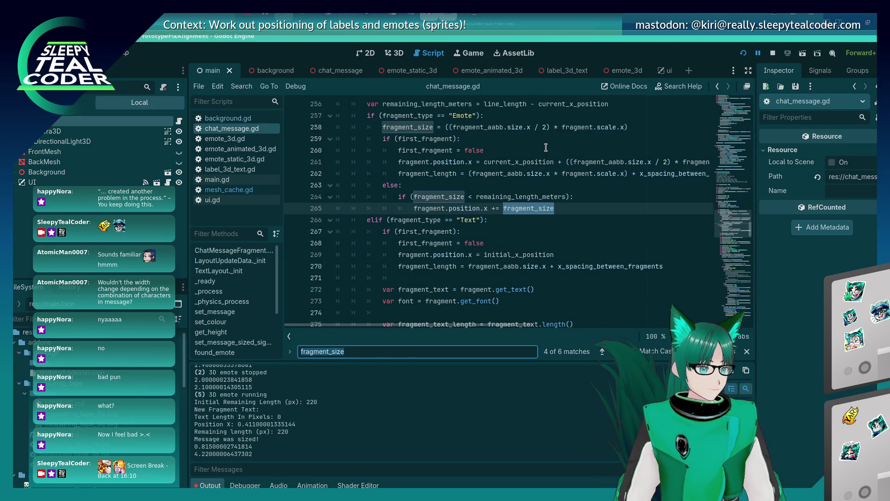
pyautogui.hotkey('shift', 'Return')
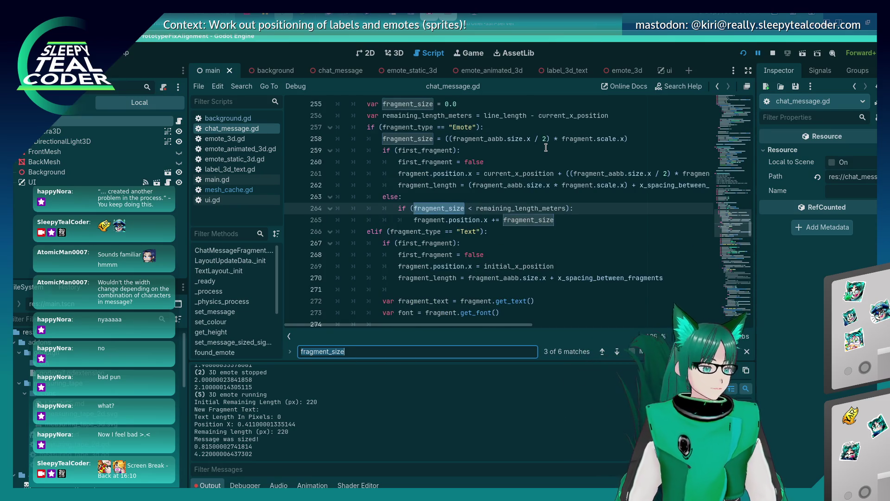
pyautogui.click(483, 162)
pyautogui.moveTo(445, 139)
pyautogui.mouseDown()
pyautogui.moveTo(609, 158)
pyautogui.moveTo(657, 137)
pyautogui.mouseUp()
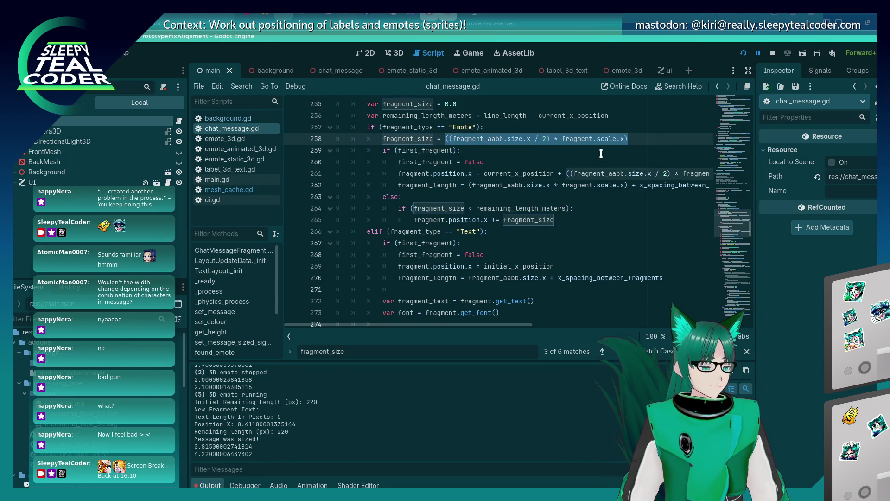
pyautogui.scroll(-9, 538, 209)
# - Refine the search to 'fragment_size =' and step through the matches back to line 348
pyautogui.hotkey('ctrl', 'f')
pyautogui.write('fragment_size = fragment_aabb.size.x;')
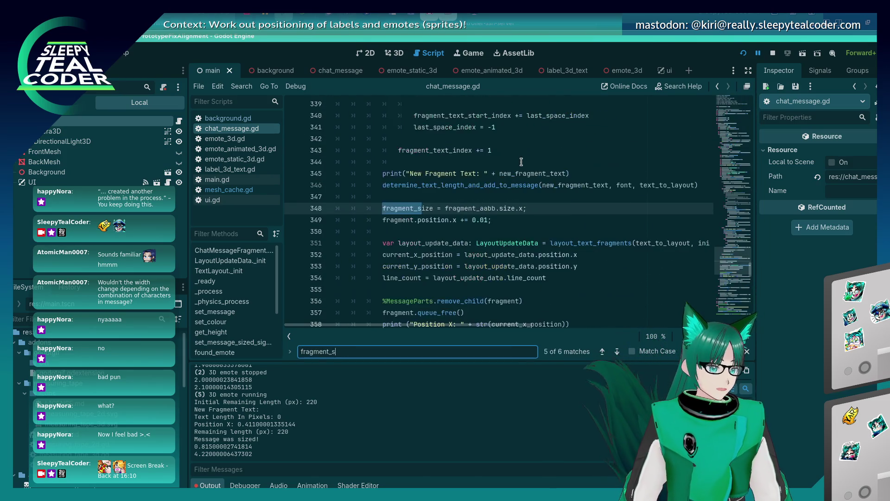
pyautogui.press('Return')
pyautogui.press('Return')
pyautogui.press('Return')
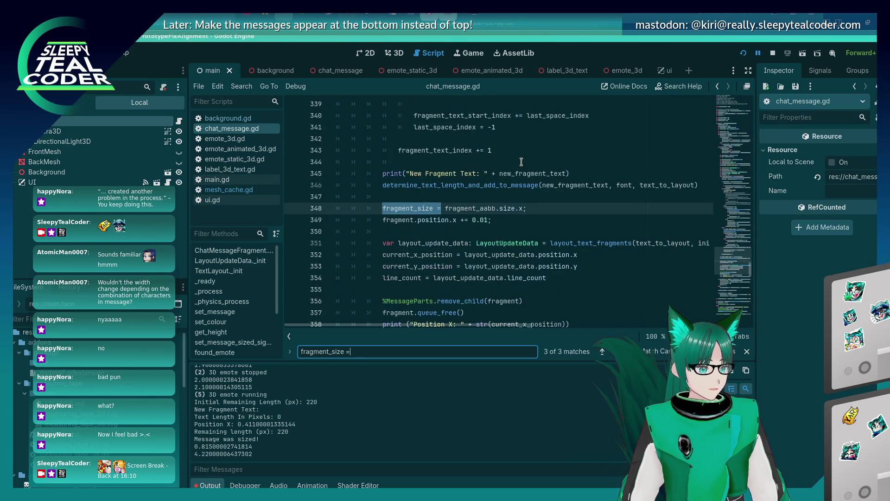
pyautogui.press('BackSpace')
pyautogui.press('BackSpace')
pyautogui.press('Return')
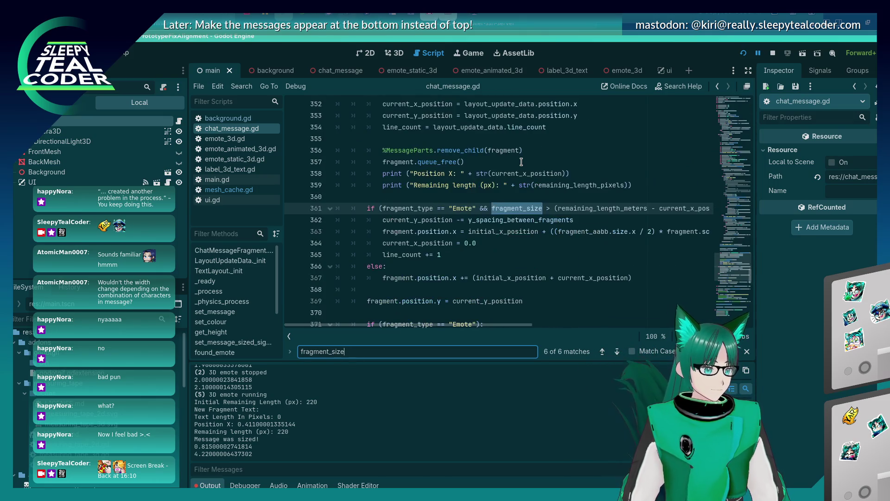
pyautogui.press('Return')
pyautogui.hotkey('shift', 'Return')
pyautogui.hotkey('shift', 'Return')
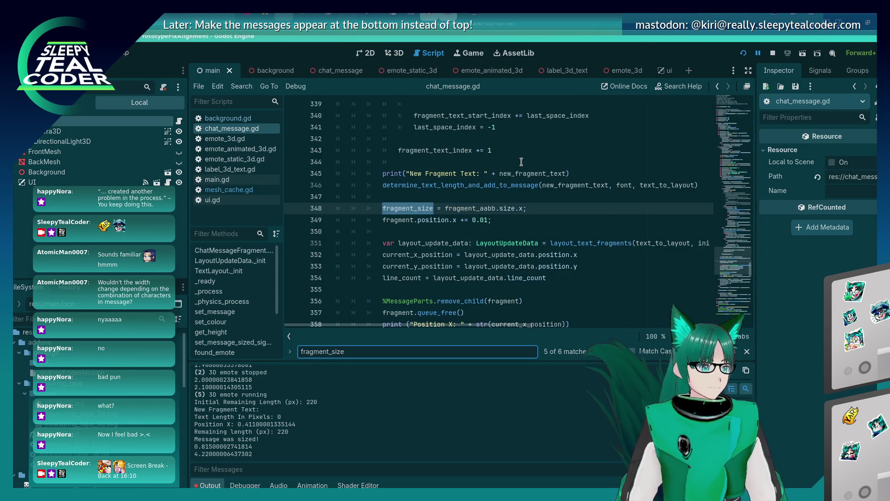
pyautogui.press('Return')
pyautogui.press('Return')
pyautogui.hotkey('shift', 'Return')
pyautogui.hotkey('shift', 'Return')
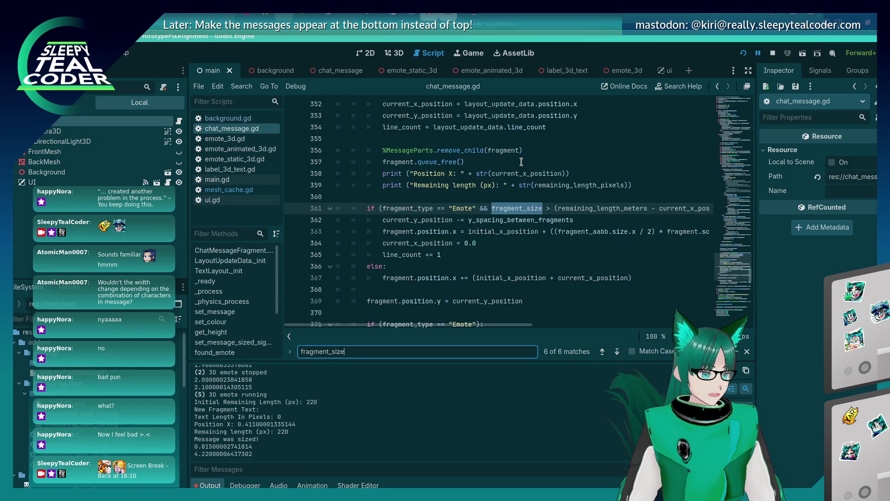
pyautogui.press('Return')
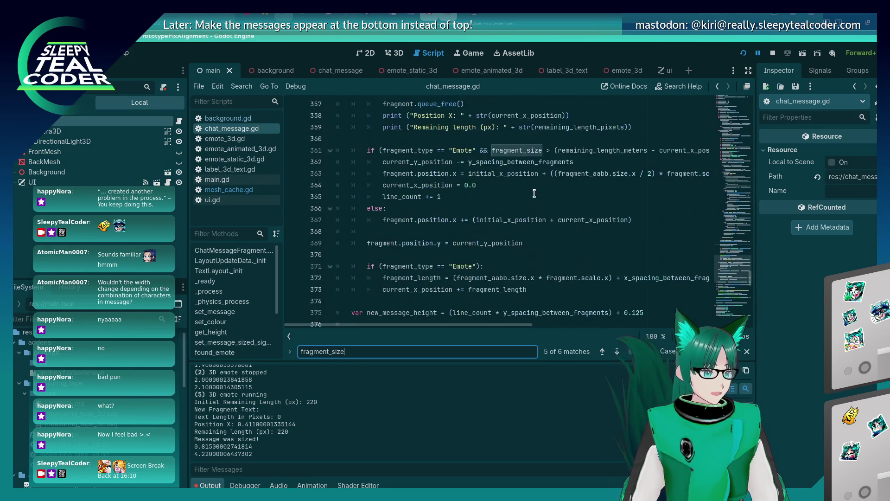
pyautogui.hotkey('shift', 'Return')
# - Delete the fragment_size = fragment_aabb.size.x assignment on line 348
pyautogui.click(527, 207)
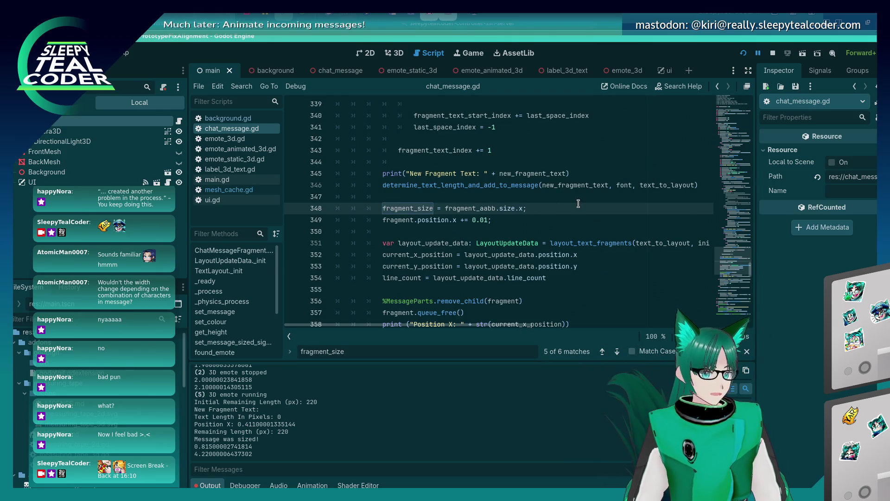
pyautogui.hotkey('shift', 'Home')
pyautogui.hotkey('shift', 'Home')
pyautogui.press('BackSpace')
pyautogui.press('BackSpace')
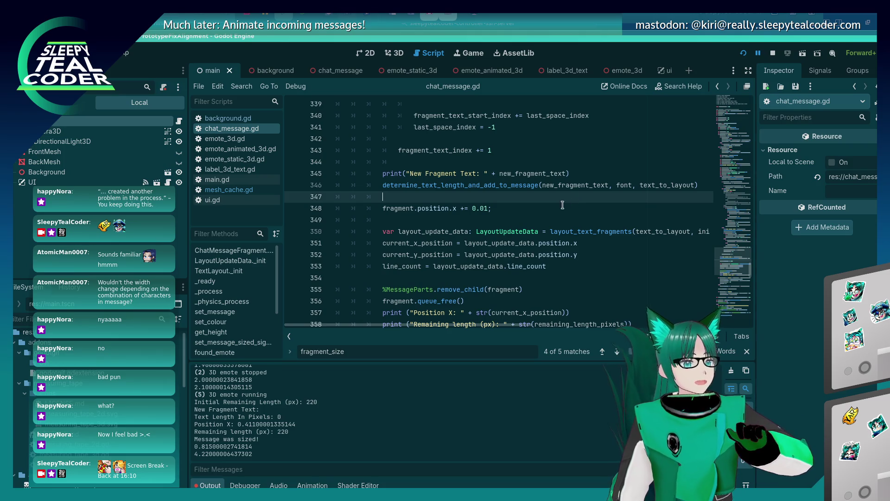
# - Find fragment_size on line 360 and trace it back to its declaration near line 258
pyautogui.scroll(-6, 506, 205)
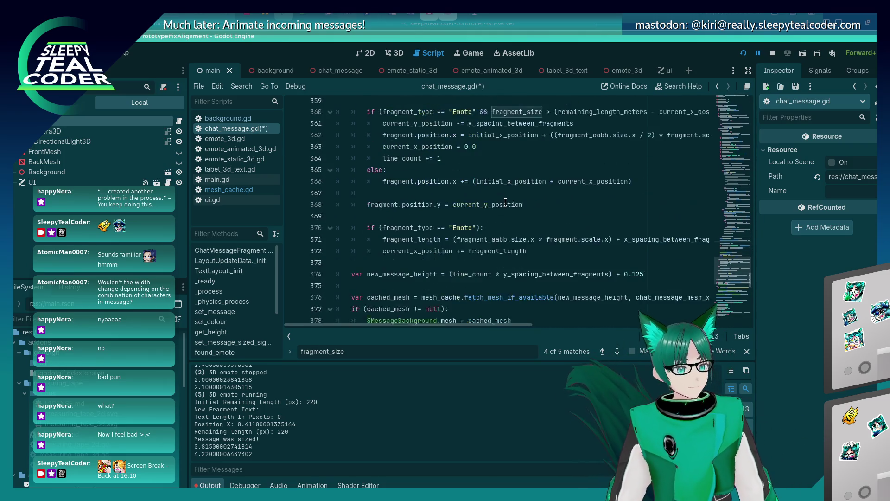
pyautogui.scroll(1, 505, 203)
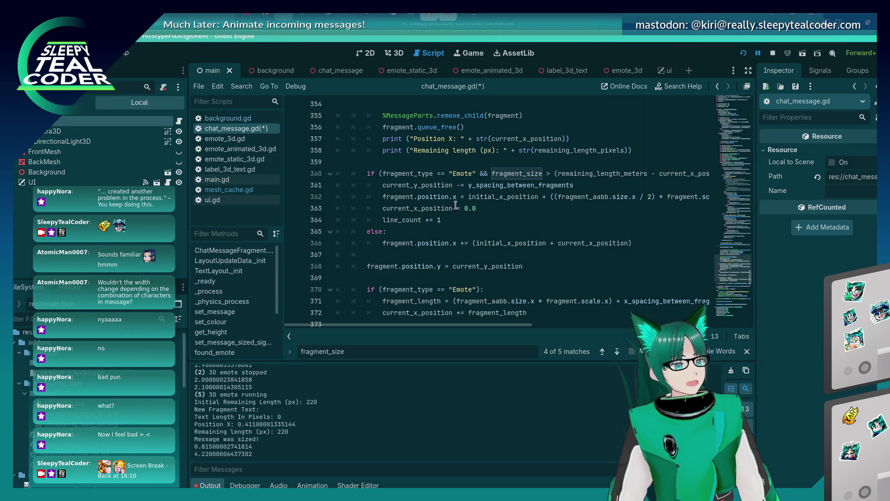
pyautogui.click(498, 172)
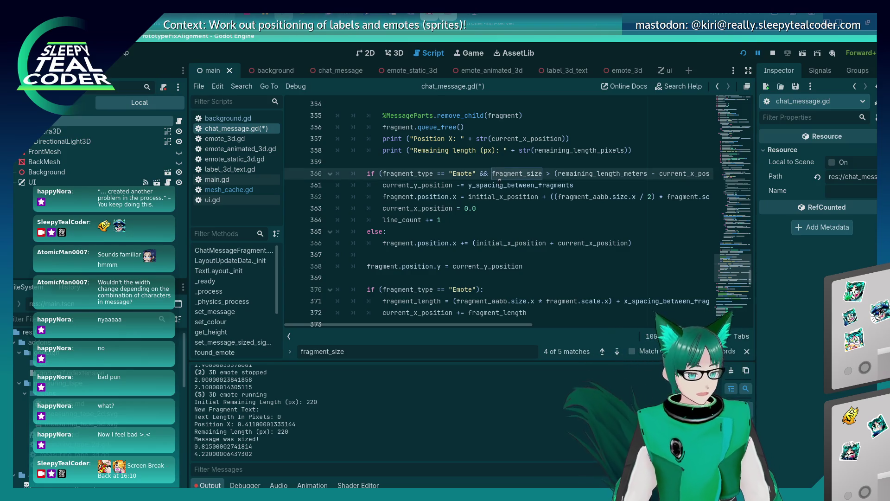
pyautogui.scroll(3, 509, 284)
pyautogui.scroll(5, 510, 284)
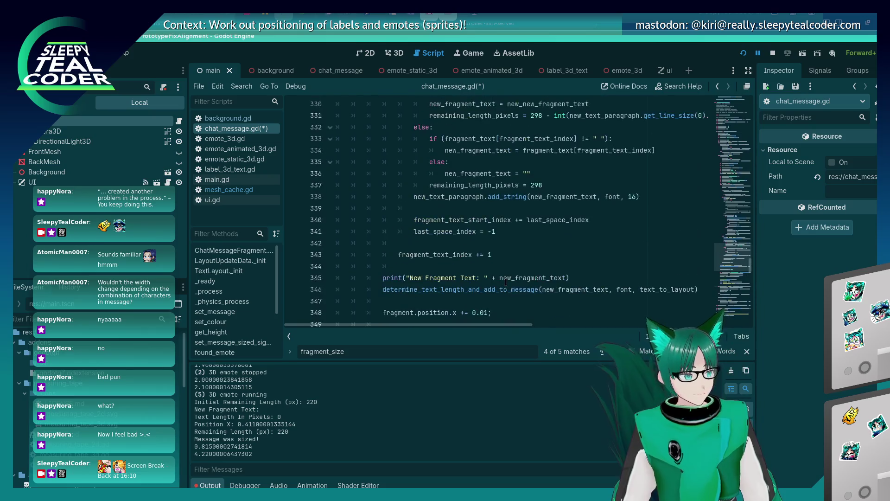
pyautogui.scroll(-4, 508, 254)
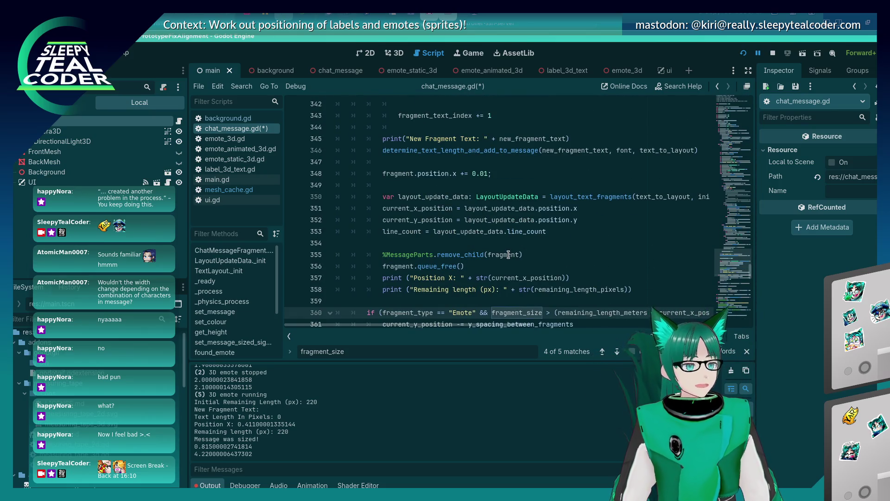
pyautogui.scroll(-3, 482, 227)
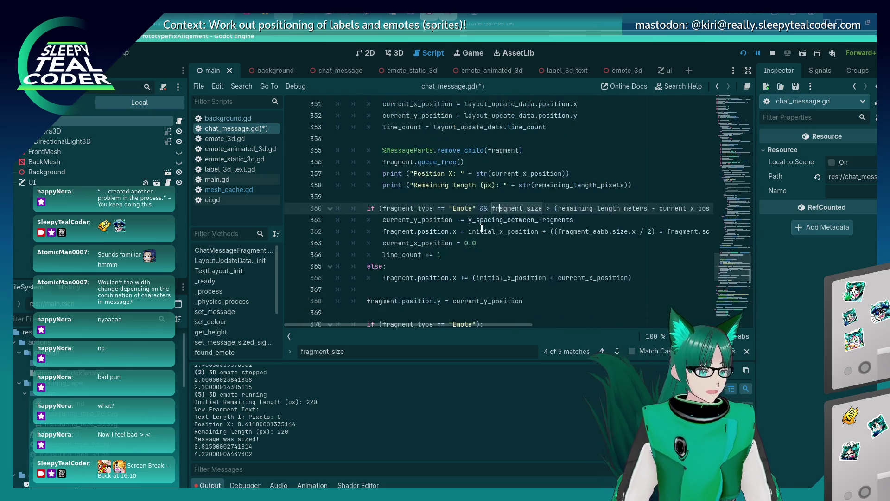
pyautogui.doubleClick(505, 208)
pyautogui.hotkey('ctrl', 'f')
pyautogui.hotkey('shift', 'Return')
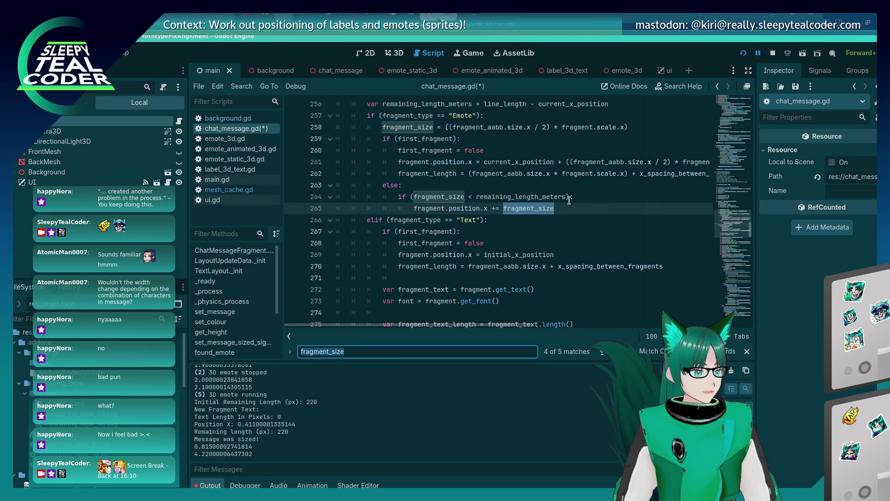
pyautogui.hotkey('shift', 'Return')
pyautogui.hotkey('shift', 'Return')
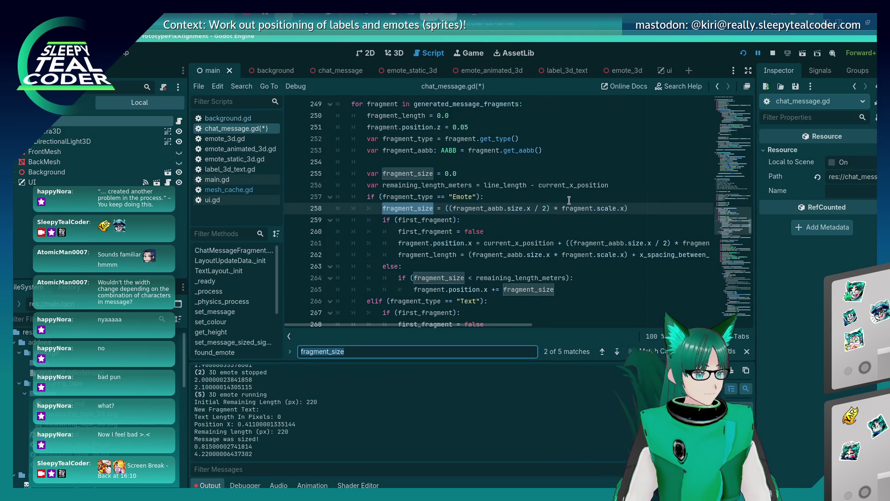
pyautogui.press('Return')
pyautogui.press('Return')
pyautogui.press('Return')
pyautogui.hotkey('shift', 'Return')
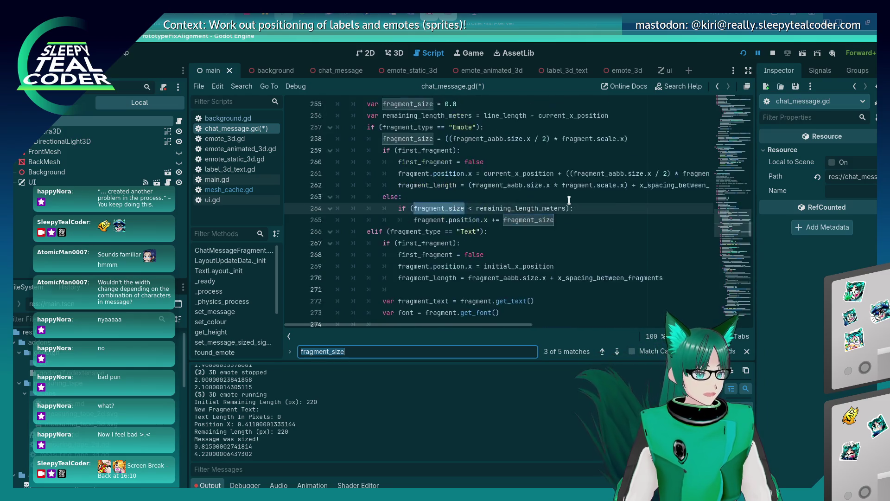
pyautogui.hotkey('shift', 'Return')
pyautogui.hotkey('shift', 'Return')
# - Move the 'var fragment_size = 0.0' declaration under the Emote check, fix indentation, and save
pyautogui.click(465, 174)
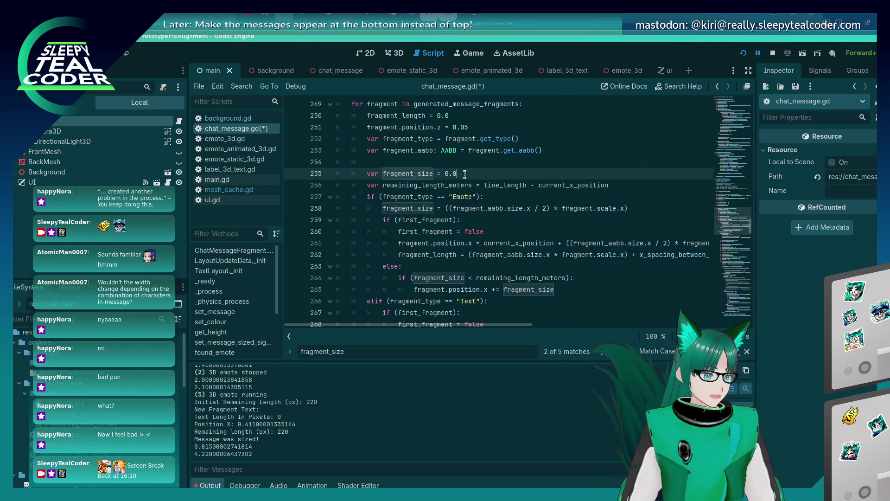
pyautogui.hotkey('shift', 'Home')
pyautogui.hotkey('ctrl', 'x')
pyautogui.press('Down')
pyautogui.press('End')
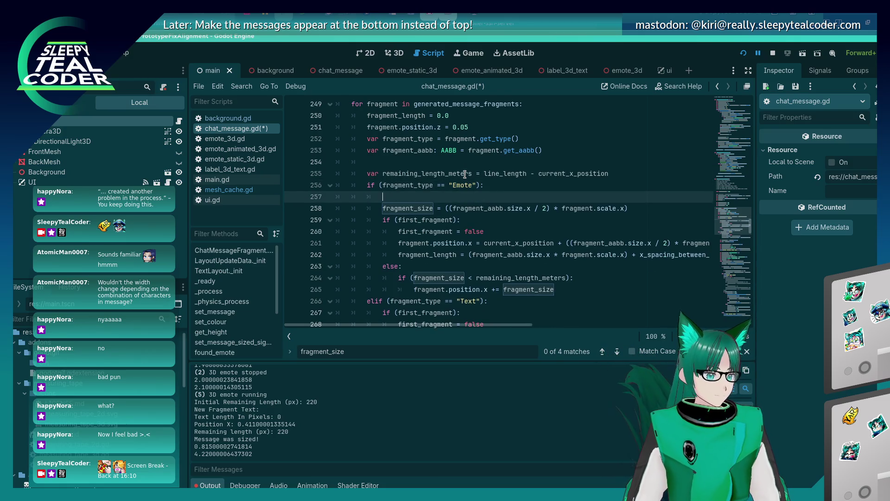
pyautogui.press('Return')
pyautogui.hotkey('ctrl', 'v')
pyautogui.hotkey('shift', 'Tab')
pyautogui.hotkey('shift', 'Tab')
pyautogui.hotkey('ctrl', 's')
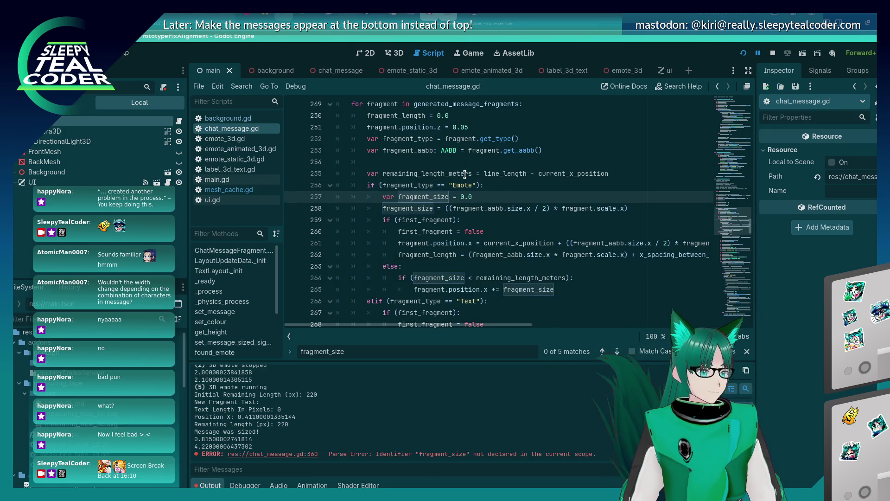
# - Join the fragment_size declaration and emote size calculation into one line 257
pyautogui.scroll(-3, 468, 175)
pyautogui.scroll(-20, 468, 175)
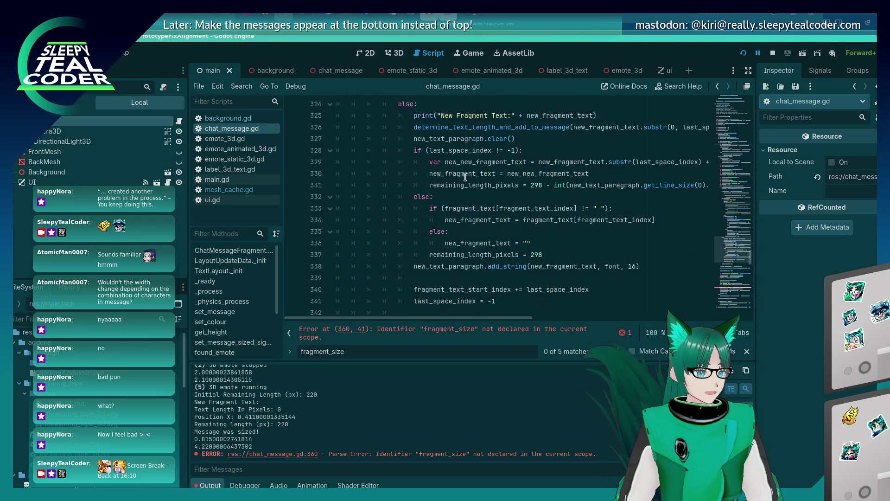
pyautogui.scroll(-5, 465, 178)
pyautogui.scroll(3, 465, 178)
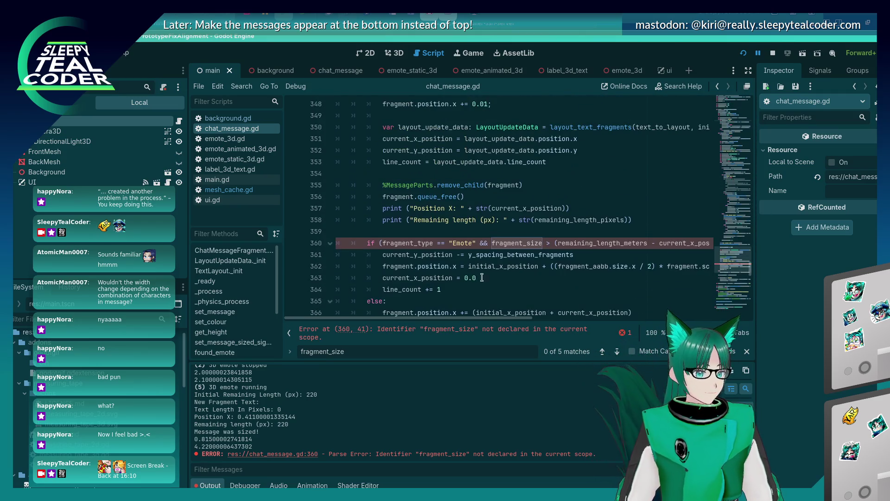
pyautogui.doubleClick(515, 243)
pyautogui.scroll(20, 518, 277)
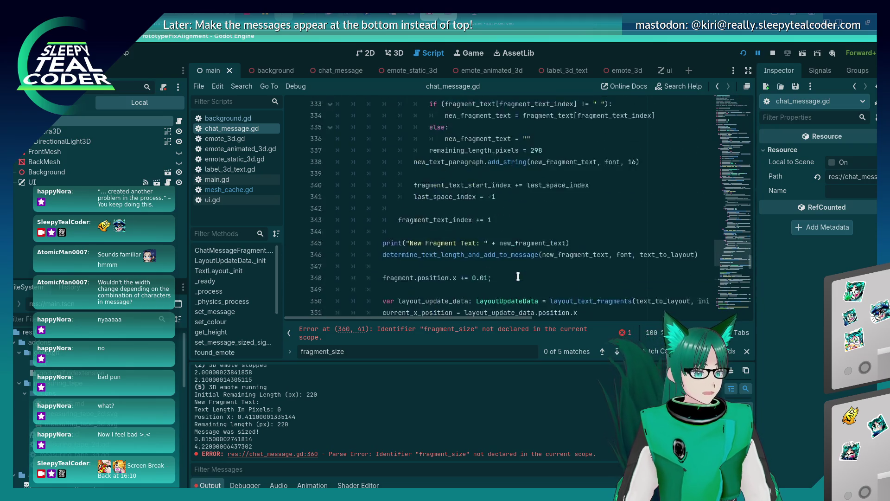
pyautogui.scroll(6, 518, 277)
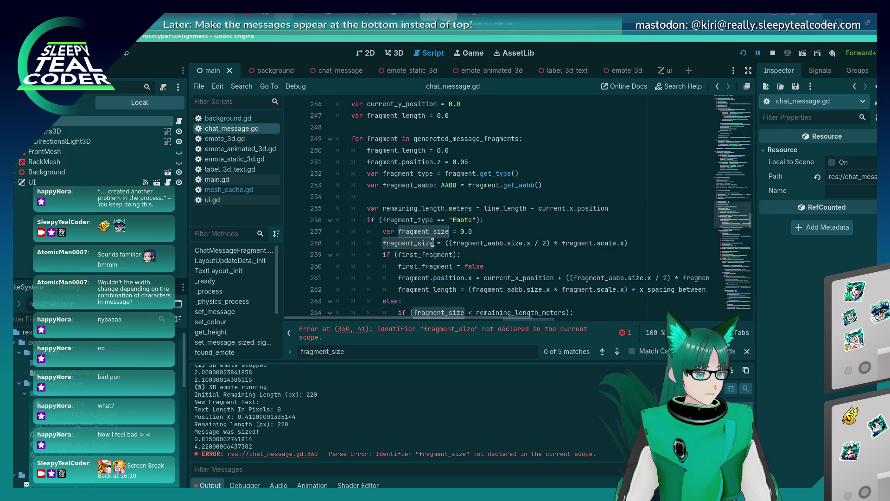
pyautogui.moveTo(431, 238); pyautogui.dragTo(602, 236)
pyautogui.press('BackSpace')
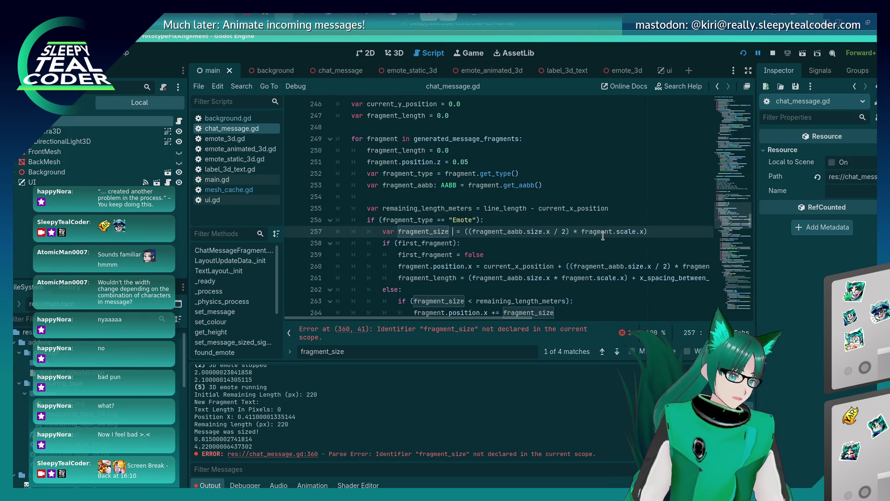
# - Paste the line-257 declaration as line 360, indented under the Emote check, and list warnings
pyautogui.tripleClick(602, 234)
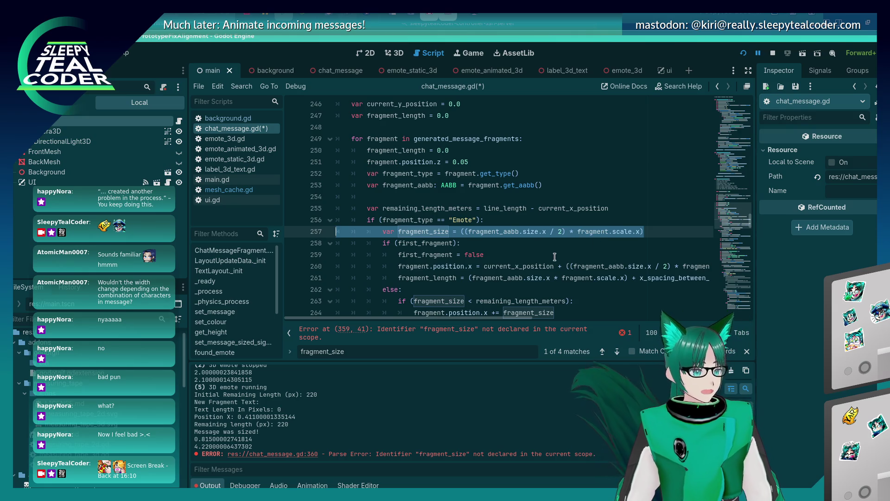
pyautogui.scroll(-20, 545, 217)
pyautogui.scroll(-10, 545, 217)
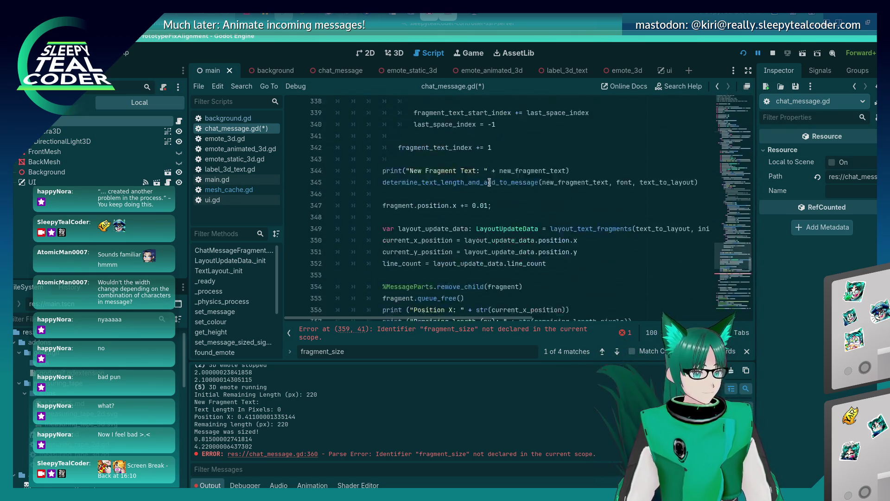
pyautogui.click(565, 197)
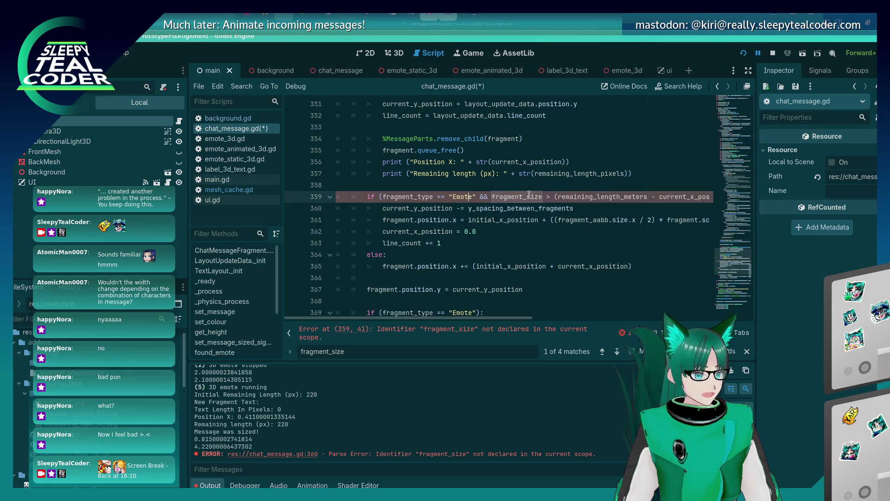
pyautogui.press('End')
pyautogui.press('Return')
pyautogui.hotkey('ctrl', 'v')
pyautogui.press('Home')
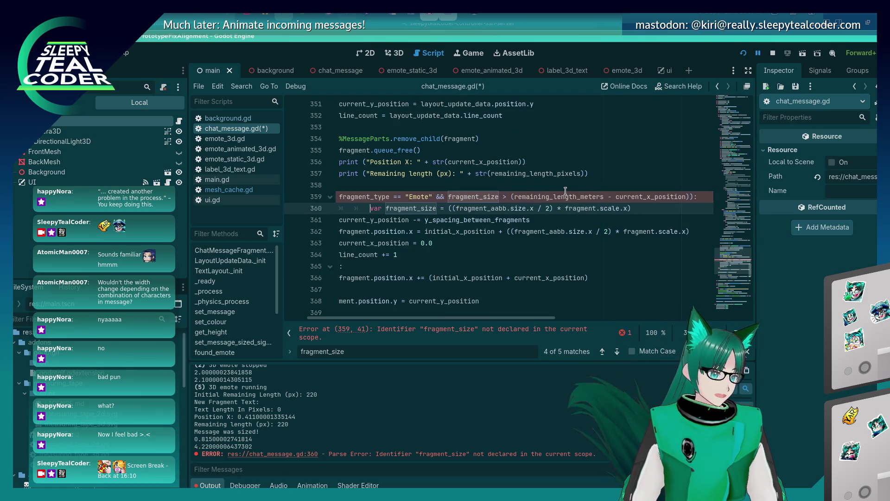
pyautogui.press('BackSpace')
pyautogui.press('BackSpace')
pyautogui.press('BackSpace')
pyautogui.press('Right')
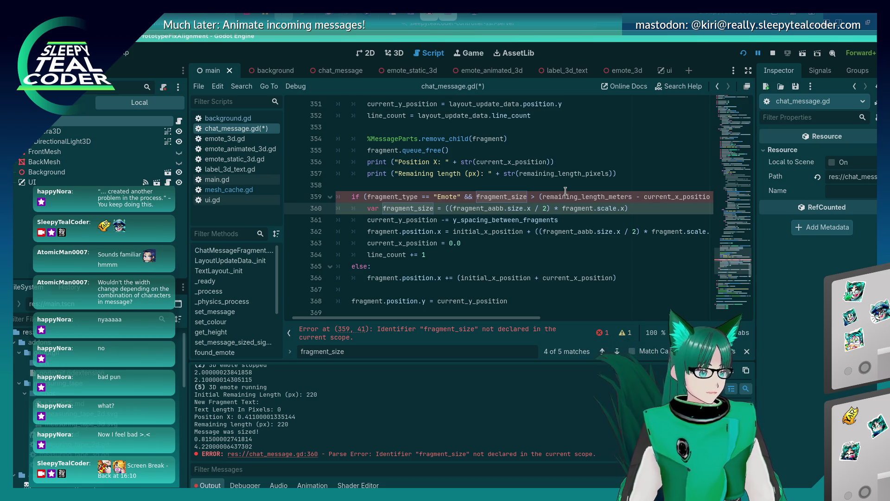
pyautogui.click(624, 338)
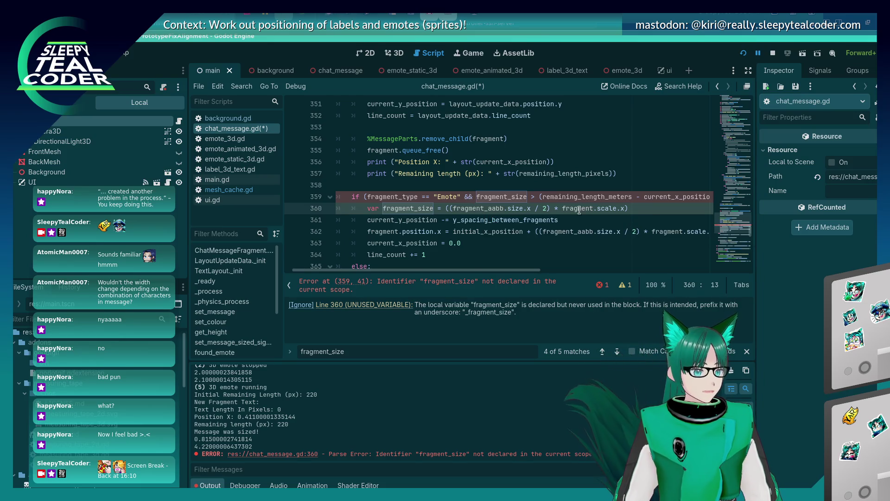
pyautogui.click(468, 195)
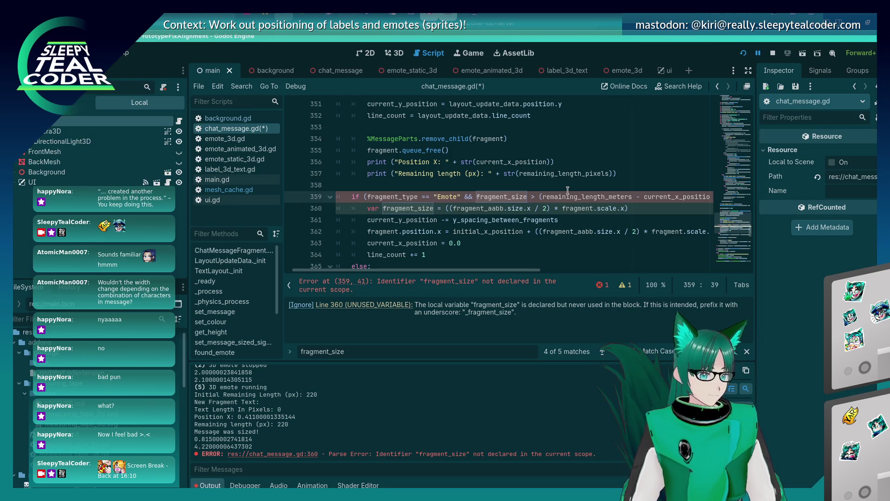
# - Move the fragment_size comparison from line 359 into a new if below the declaration and save
pyautogui.press('Delete')
pyautogui.press('Delete')
pyautogui.press('Delete')
pyautogui.hotkey('ctrl', 'x')
pyautogui.press('Down')
pyautogui.press('End')
pyautogui.press('Return')
pyautogui.write('if (')
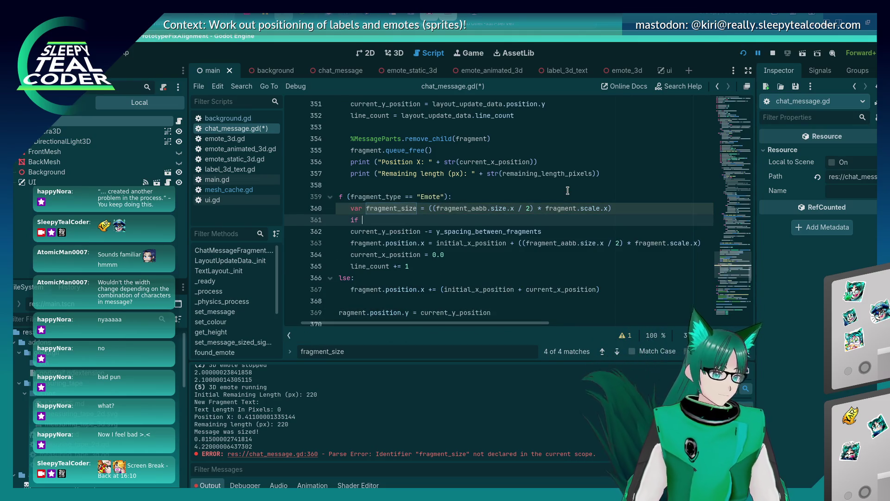
pyautogui.hotkey('ctrl', 'v')
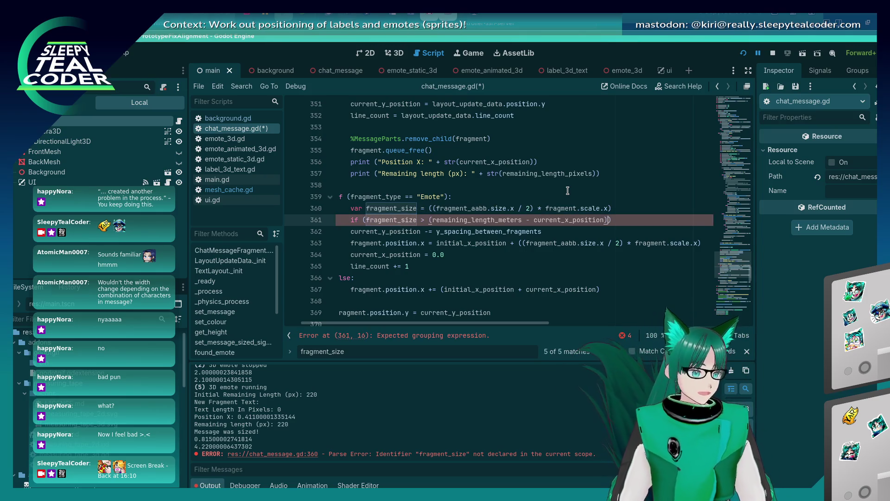
pyautogui.write(':')
pyautogui.press('Return')
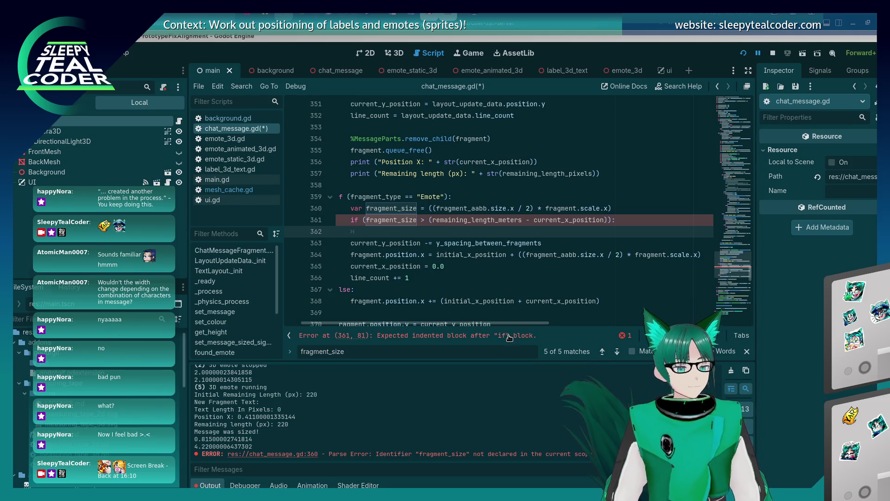
pyautogui.hotkey('ctrl', 's')
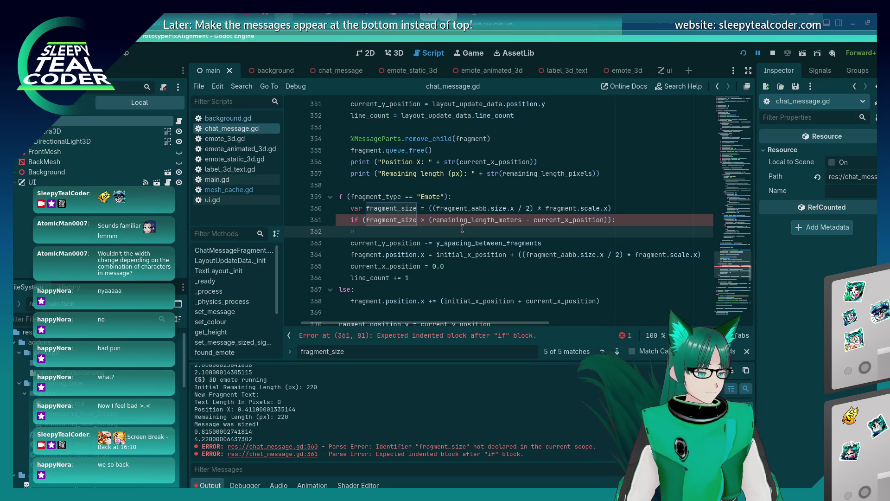
# - Indent lines 363–366 under the fragment_size check, remove blank line 362, and save
pyautogui.click(453, 240)
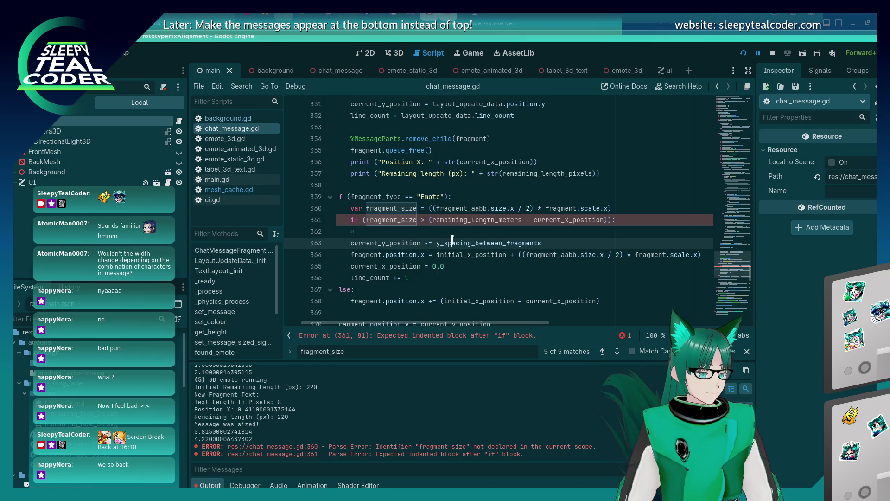
pyautogui.click(463, 291)
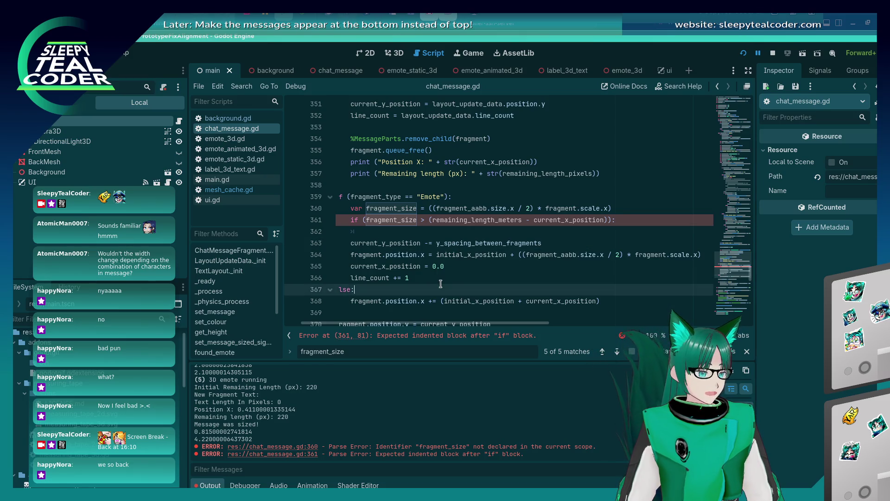
pyautogui.press('Up')
pyautogui.press('Up')
pyautogui.press('Down')
pyautogui.press('Tab')
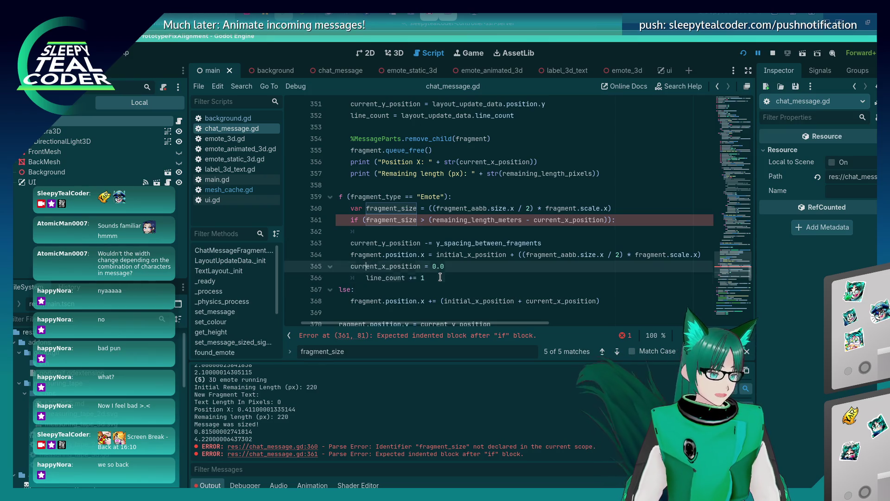
pyautogui.press('Up')
pyautogui.press('Tab')
pyautogui.press('Up')
pyautogui.press('Tab')
pyautogui.press('Up')
pyautogui.press('Tab')
pyautogui.press('Up')
pyautogui.press('BackSpace')
pyautogui.press('BackSpace')
pyautogui.press('BackSpace')
pyautogui.hotkey('ctrl', 's')
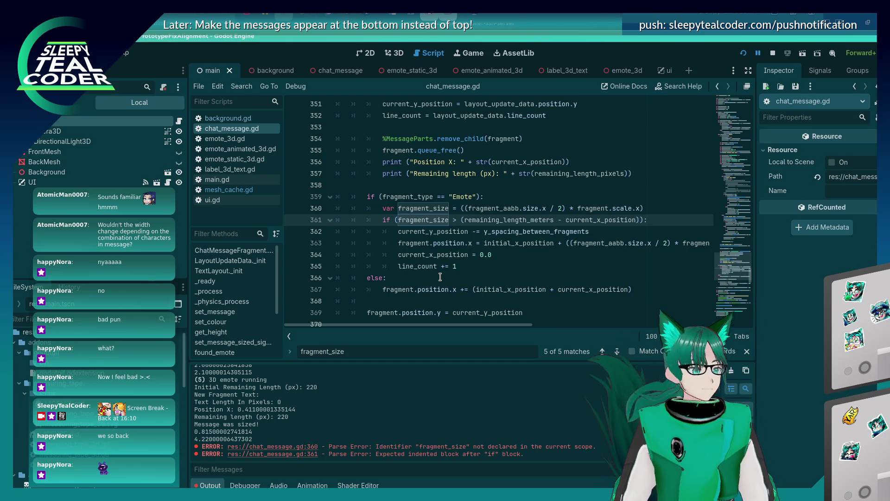
pyautogui.click(440, 233)
pyautogui.scroll(-2, 440, 236)
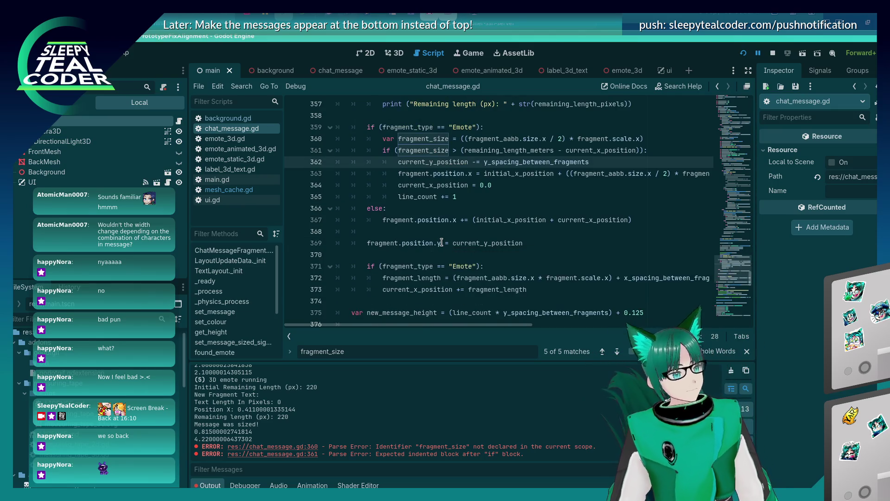
pyautogui.scroll(2, 436, 249)
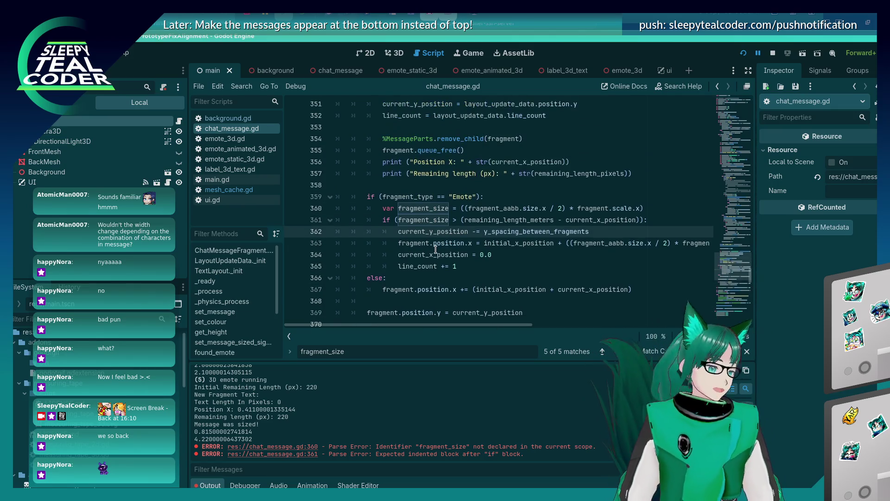
# - Run the project, add a test chat message, then stop the game with F8
pyautogui.click(743, 53)
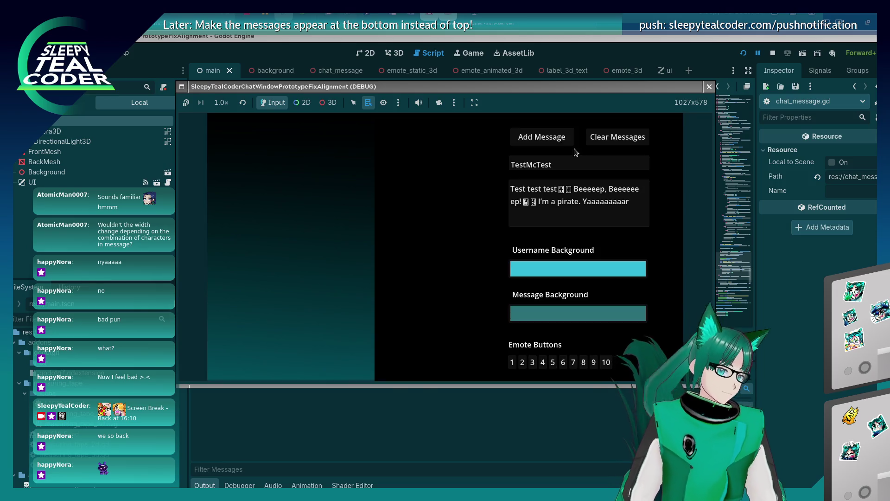
pyautogui.click(560, 139)
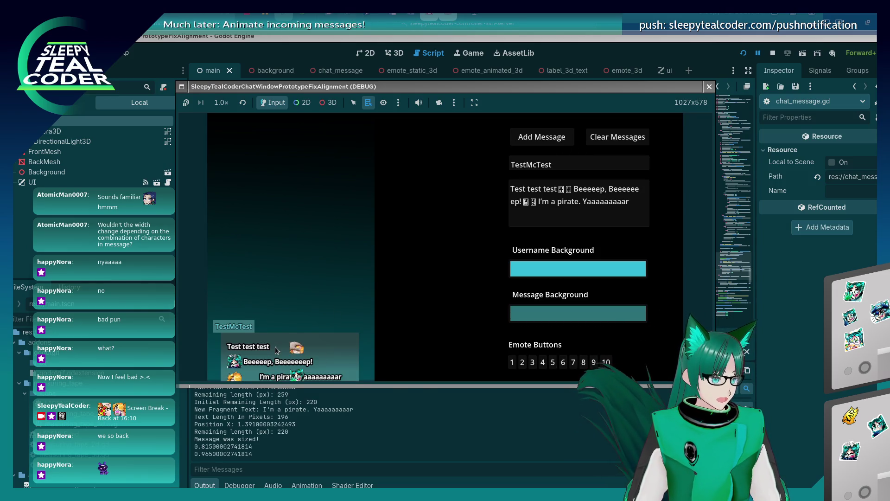
pyautogui.press('F8')
pyautogui.click(517, 268)
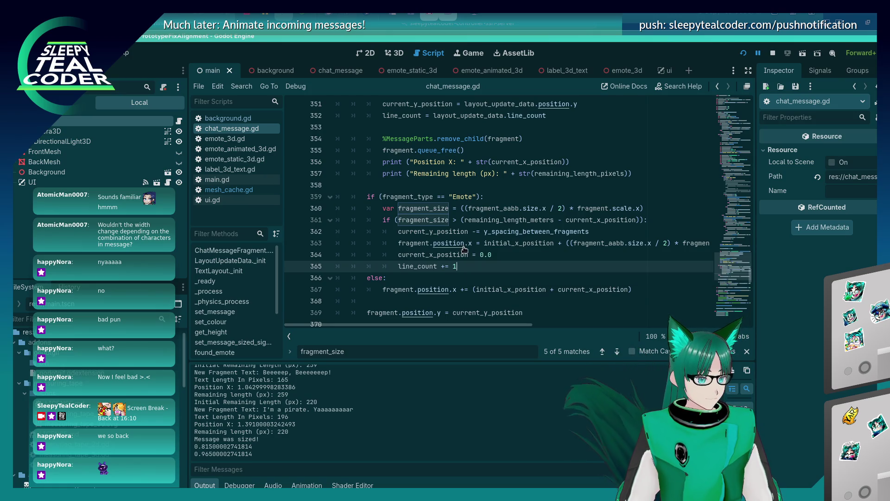
# - Unindent lines 362–365 and join the fragment_size comparison onto the Emote check with &&
pyautogui.hotkey('shift', 'Up')
pyautogui.hotkey('shift', 'Up')
pyautogui.hotkey('shift', 'Up')
pyautogui.hotkey('shift', 'Tab')
pyautogui.press('Up')
pyautogui.press('End')
pyautogui.hotkey('ctrl', 'shift', 'Left')
pyautogui.hotkey('ctrl', 'shift', 'Left')
pyautogui.hotkey('ctrl', 'shift', 'Left')
pyautogui.hotkey('ctrl', 'x')
pyautogui.press('Up')
pyautogui.press('Up')
pyautogui.press('End')
pyautogui.press('Left')
pyautogui.press('Left')
pyautogui.hotkey('ctrl', 'v')
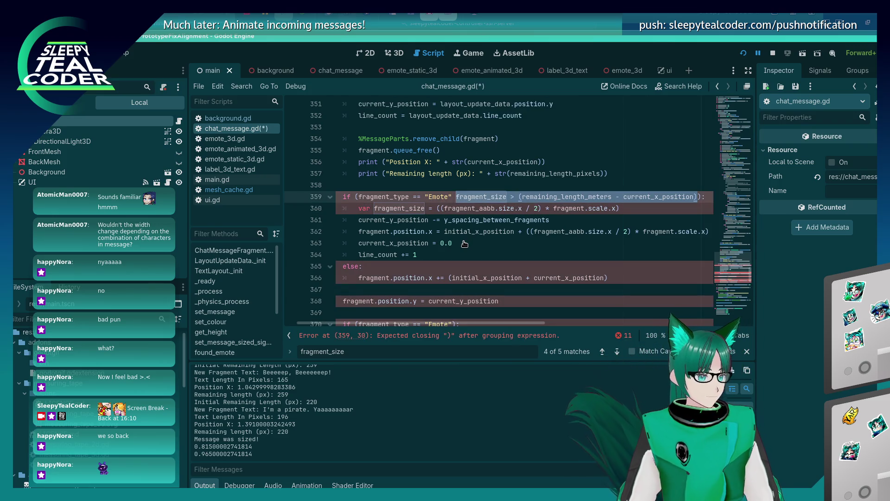
pyautogui.press('Left')
pyautogui.write('&&')
# - Delete the inner fragment_size declaration and start 'var fragment_size =' above the combined condition
pyautogui.press('End')
pyautogui.hotkey('shift', 'Down')
pyautogui.press('BackSpace')
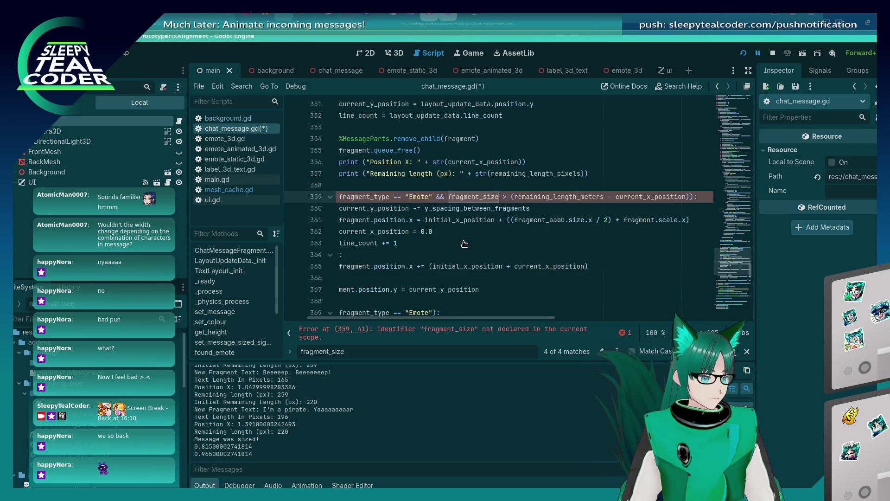
pyautogui.click(506, 183)
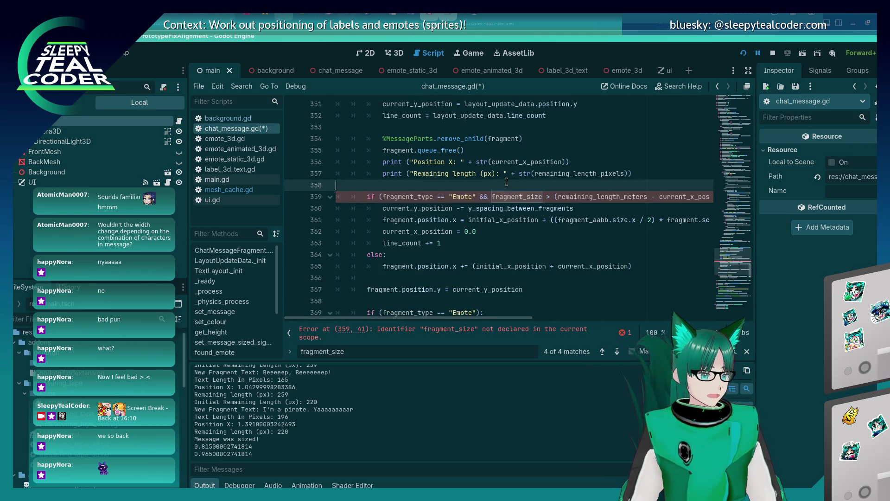
pyautogui.press('Return')
pyautogui.write('v')
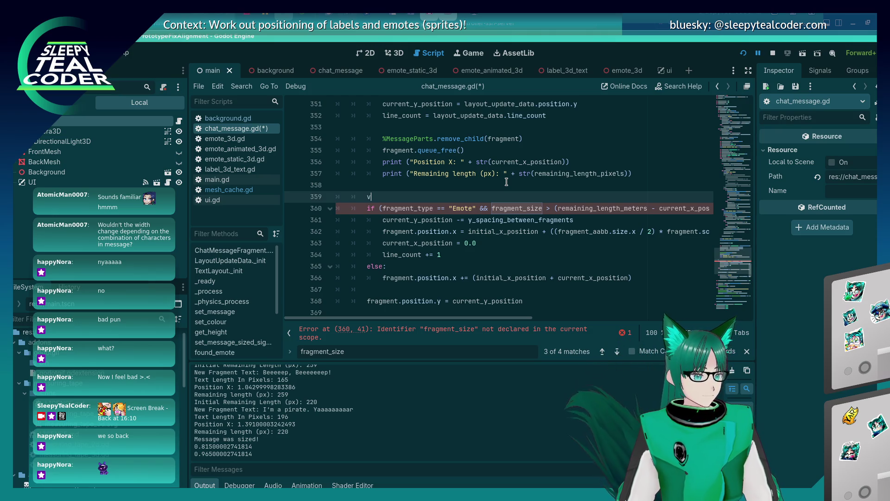
pyautogui.write('ar fragment')
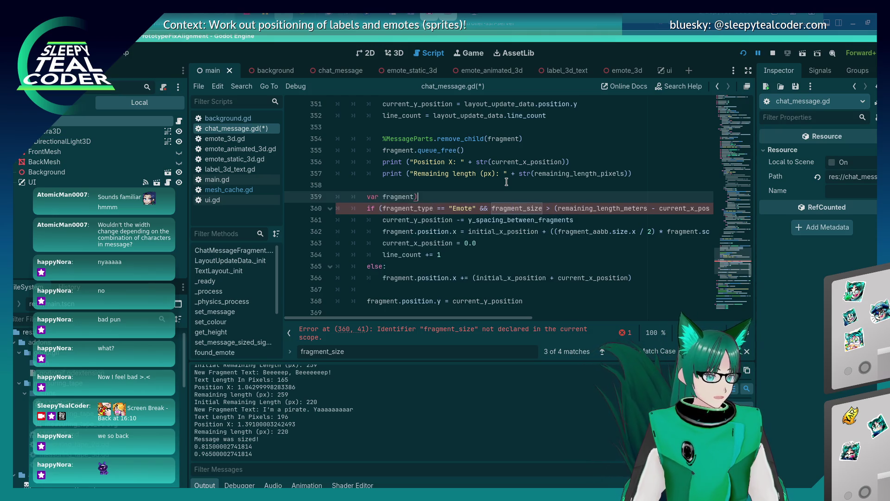
pyautogui.write('_size =')
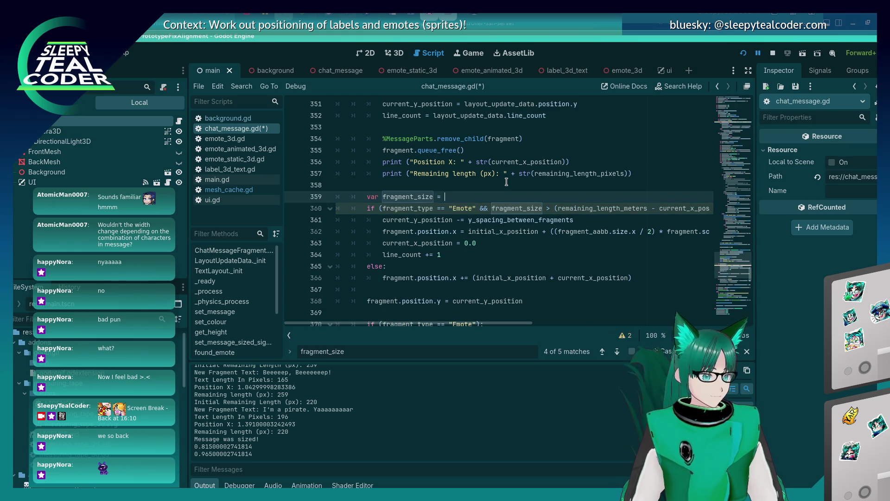
# - Copy the size expression from line 257 into the new line 359 declaration and save
pyautogui.scroll(15, 503, 171)
pyautogui.scroll(13, 499, 156)
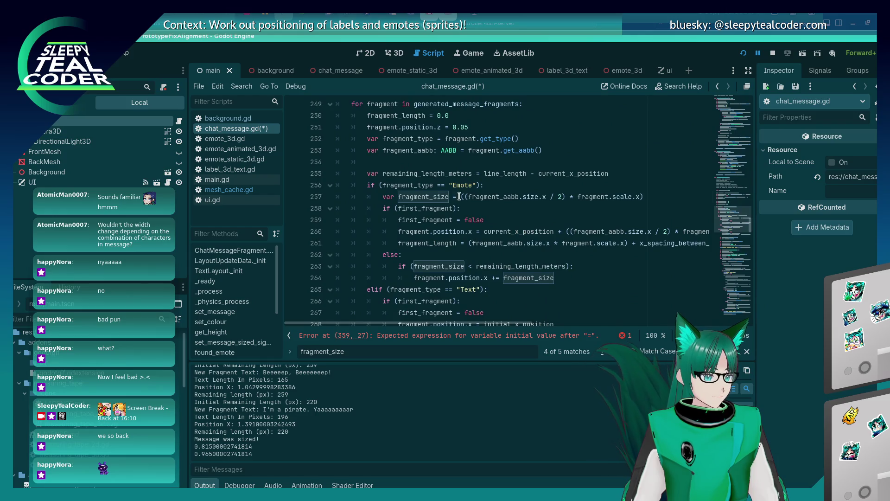
pyautogui.click(460, 197)
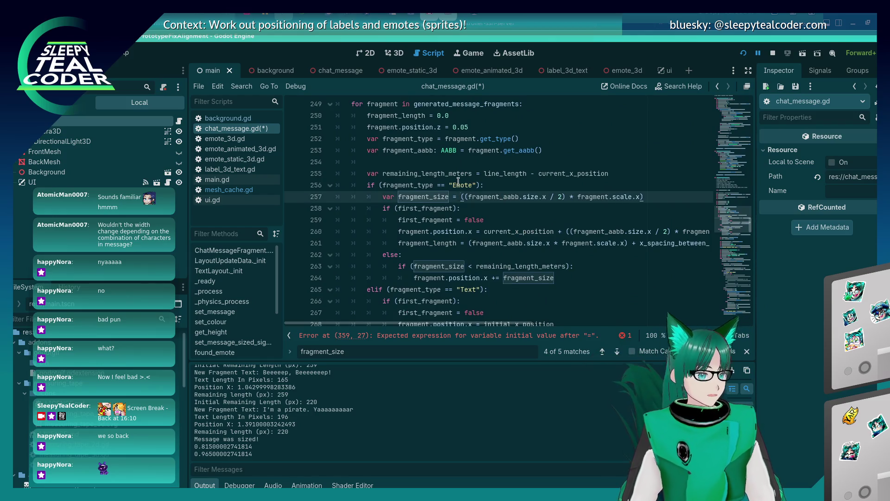
pyautogui.hotkey('shift', 'End')
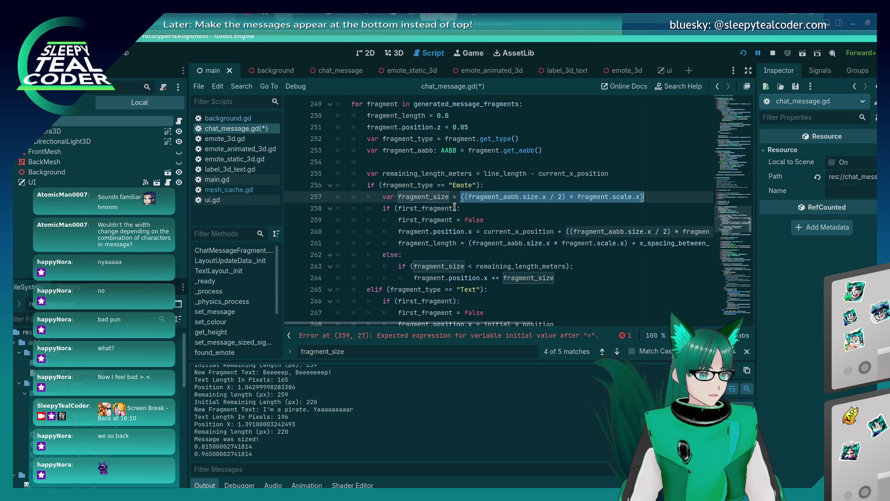
pyautogui.scroll(-20, 477, 262)
pyautogui.scroll(-11, 477, 263)
pyautogui.click(463, 127)
pyautogui.hotkey('ctrl', 'v')
pyautogui.hotkey('ctrl', 's')
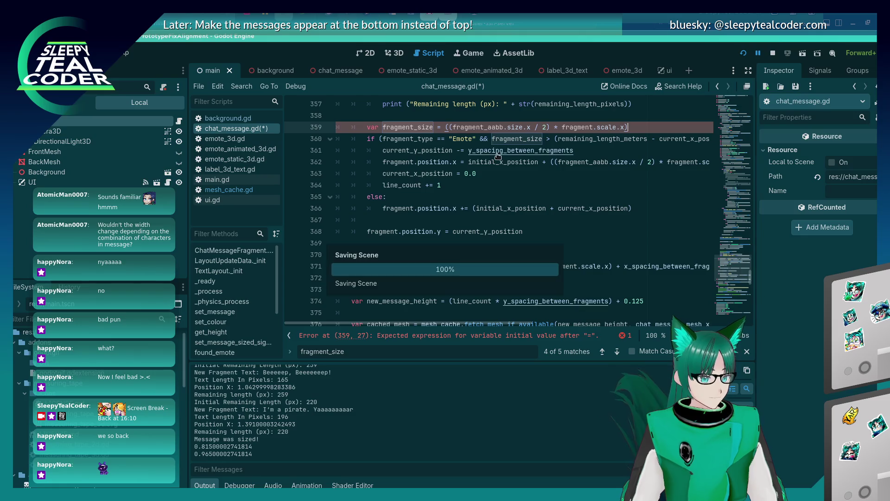
pyautogui.click(522, 197)
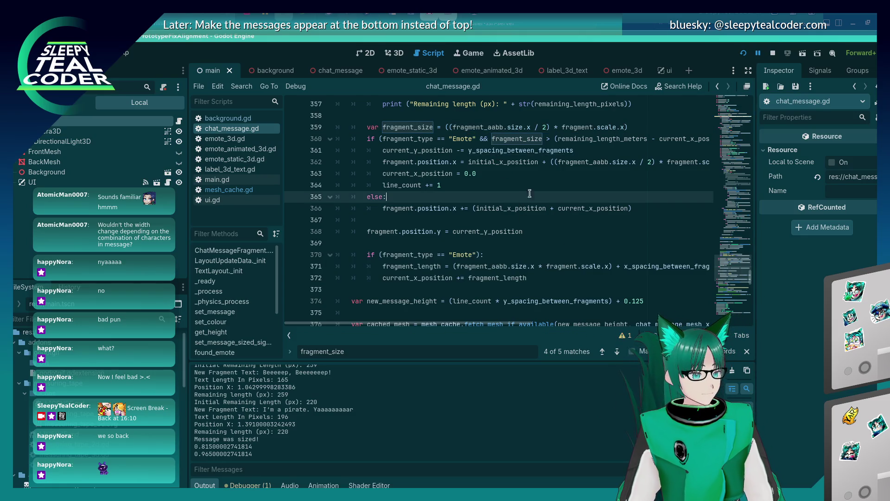
# - Replace remaining_length_meters with line_length on line 360 and relaunch the game with F5
pyautogui.click(743, 54)
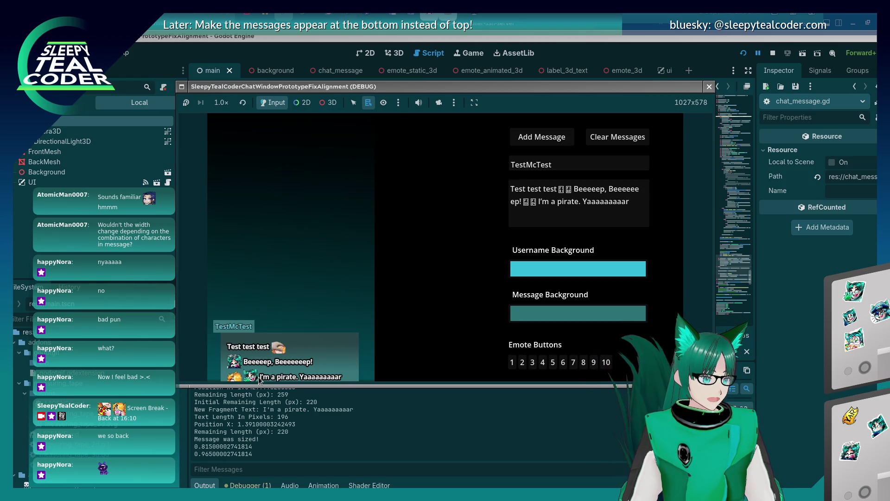
pyautogui.click(778, 363)
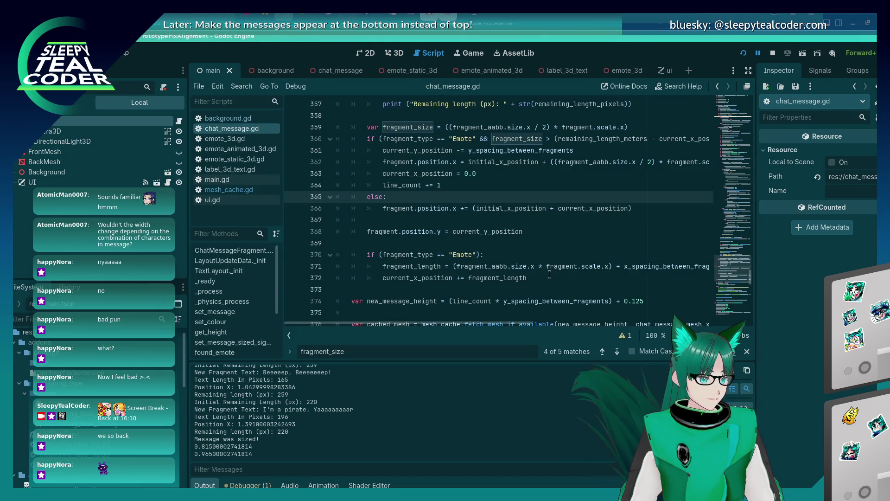
pyautogui.scroll(5, 513, 235)
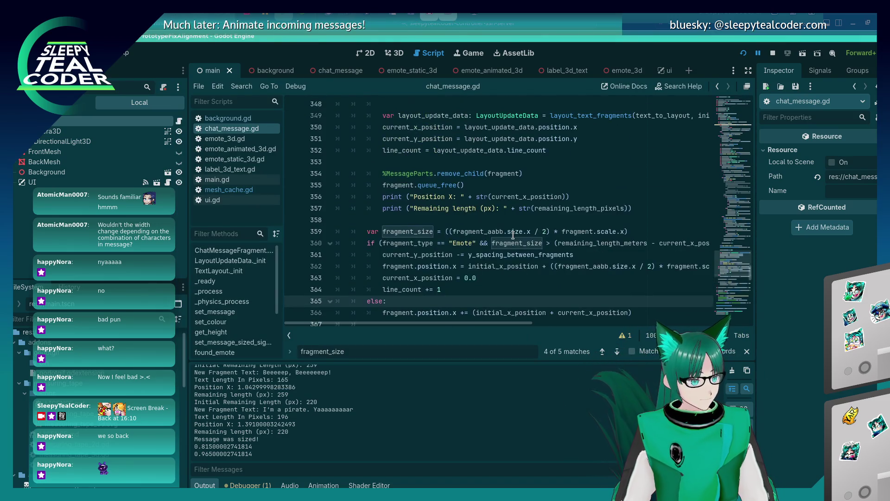
pyautogui.doubleClick(603, 173)
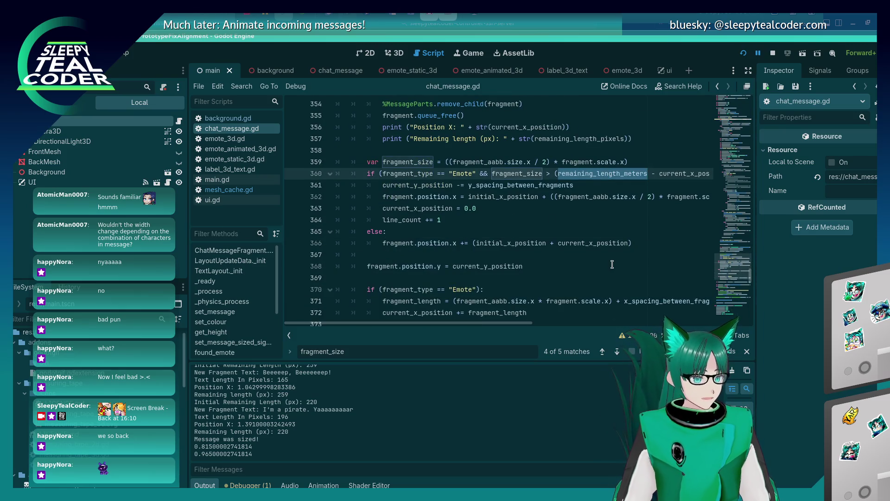
pyautogui.write('line_len')
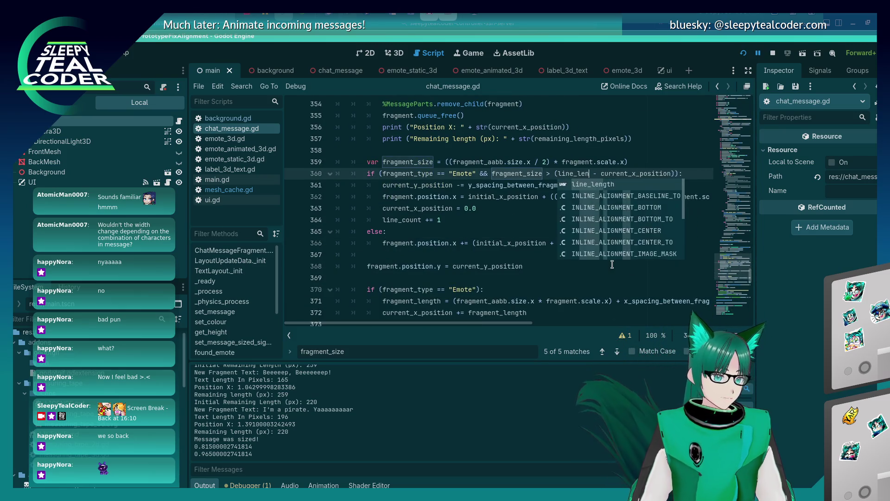
pyautogui.press('Return')
pyautogui.press('F5')
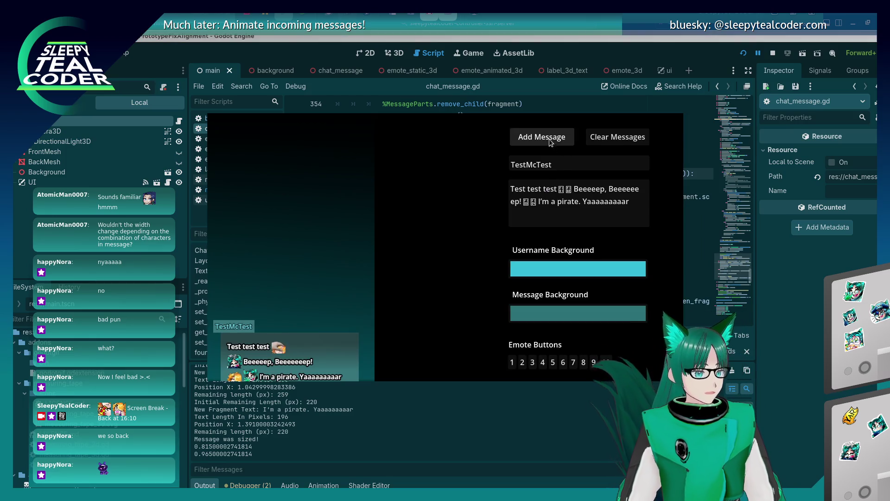
# - Re-add the text test message to the chat and clear the message field
pyautogui.click(552, 144)
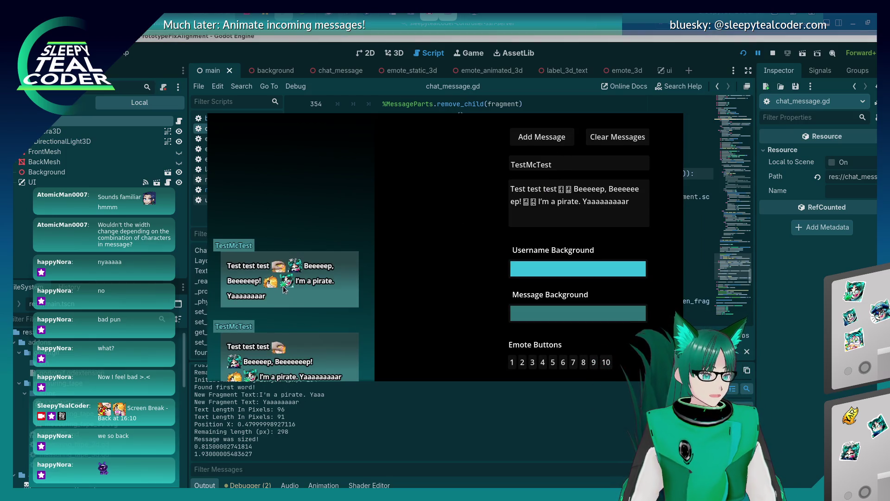
pyautogui.tripleClick(575, 200)
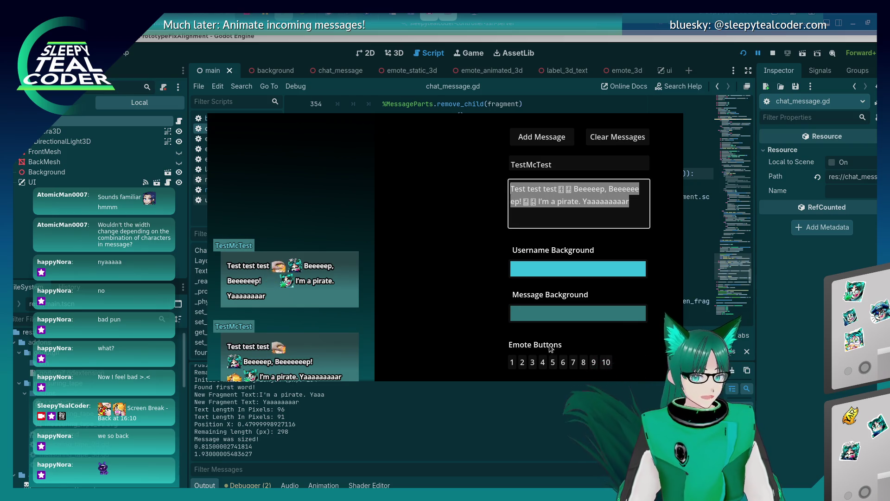
pyautogui.press('BackSpace')
# - Post a ten-emote message to the chat, then return to chat_message.gd in the editor
pyautogui.click(528, 364)
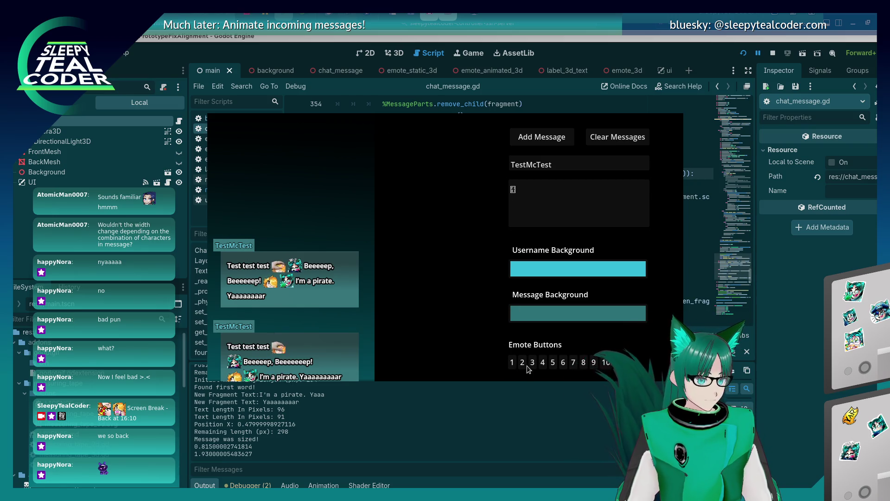
pyautogui.click(533, 362)
pyautogui.click(552, 363)
pyautogui.click(563, 364)
pyautogui.click(574, 365)
pyautogui.click(583, 365)
pyautogui.click(591, 366)
pyautogui.click(606, 363)
pyautogui.click(541, 136)
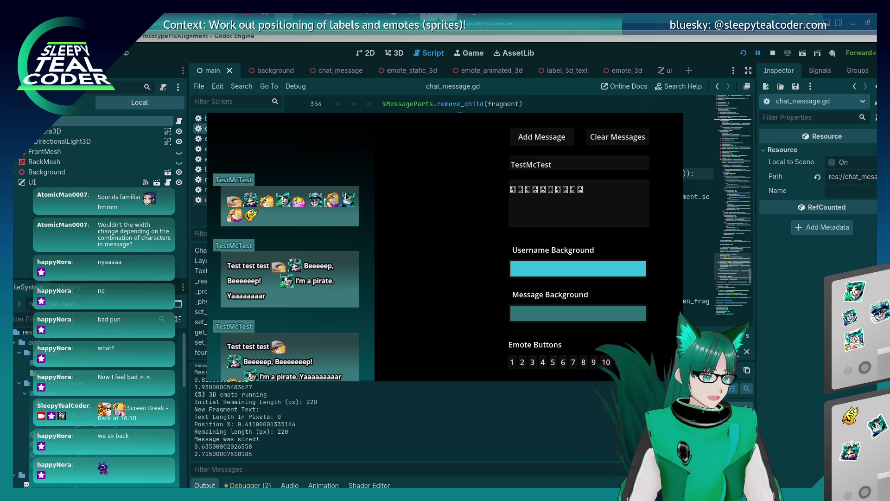
pyautogui.click(787, 301)
pyautogui.scroll(1, 460, 253)
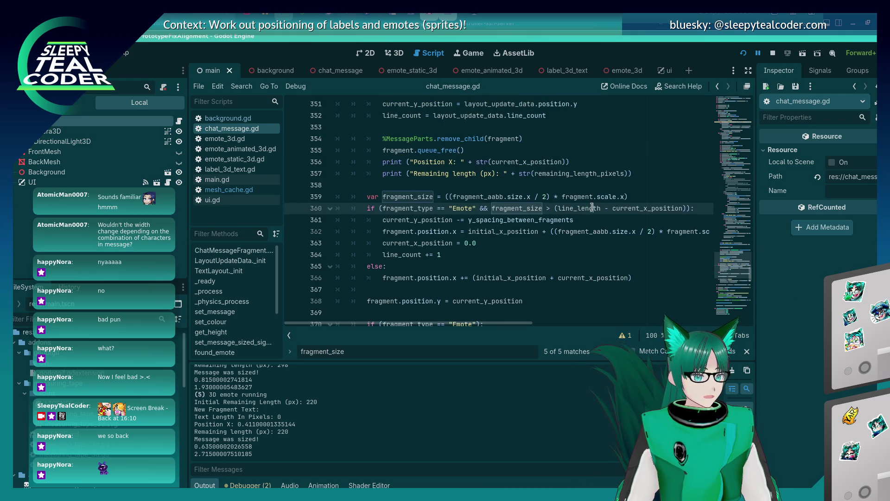
# - Inspect line_length and current_x_position near line 360, then return to the running chat test
pyautogui.moveTo(631, 208)
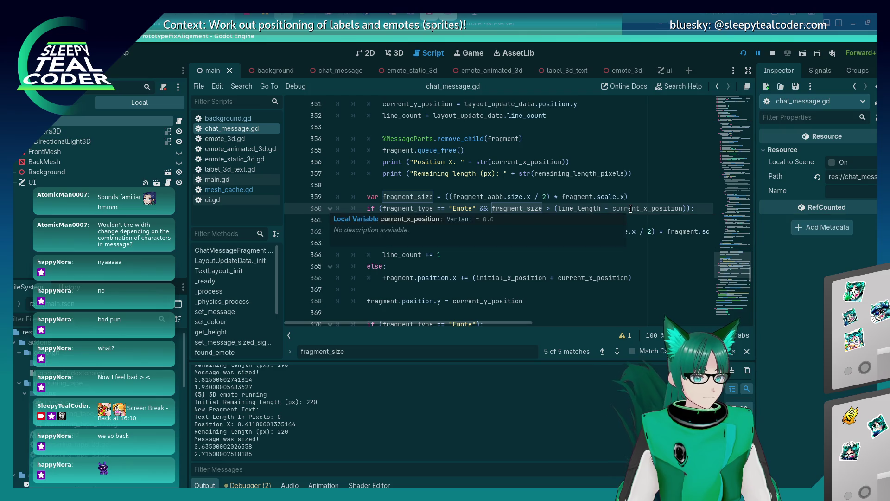
pyautogui.moveTo(573, 208)
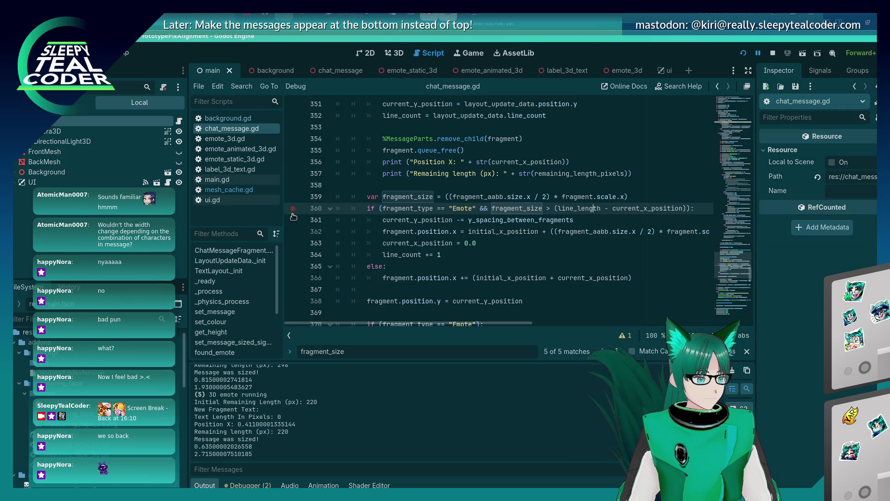
pyautogui.press('F12')
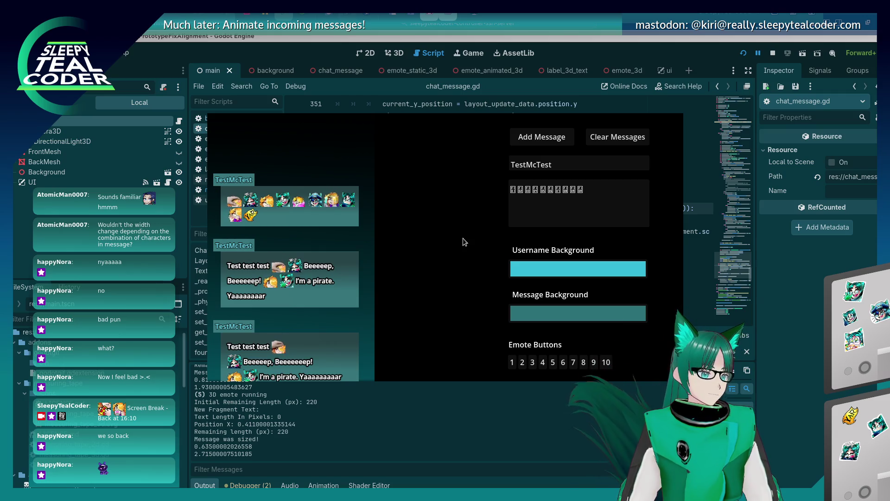
# - Clear the chat and add a message, continuing past the line 360 breakpoint twice
pyautogui.click(616, 132)
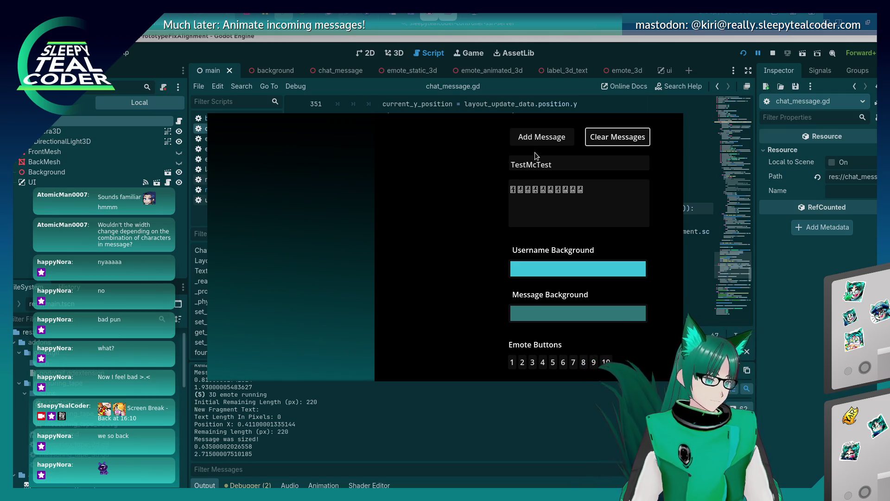
pyautogui.click(537, 144)
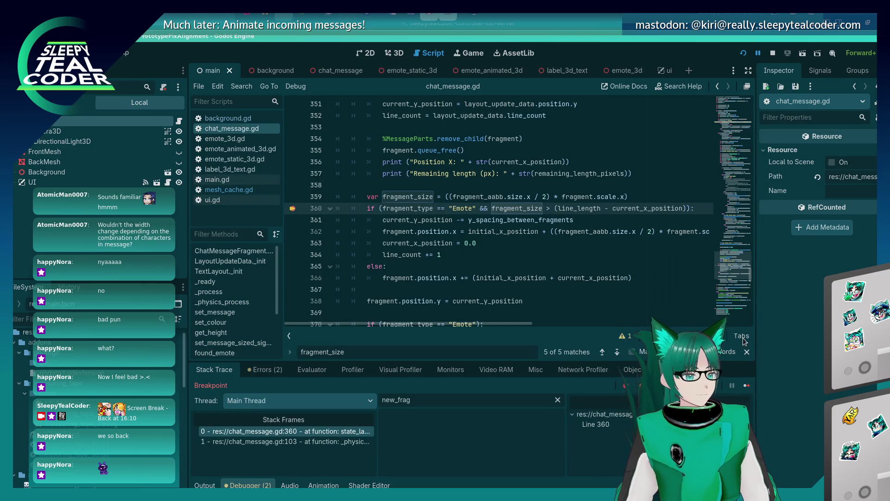
pyautogui.click(745, 386)
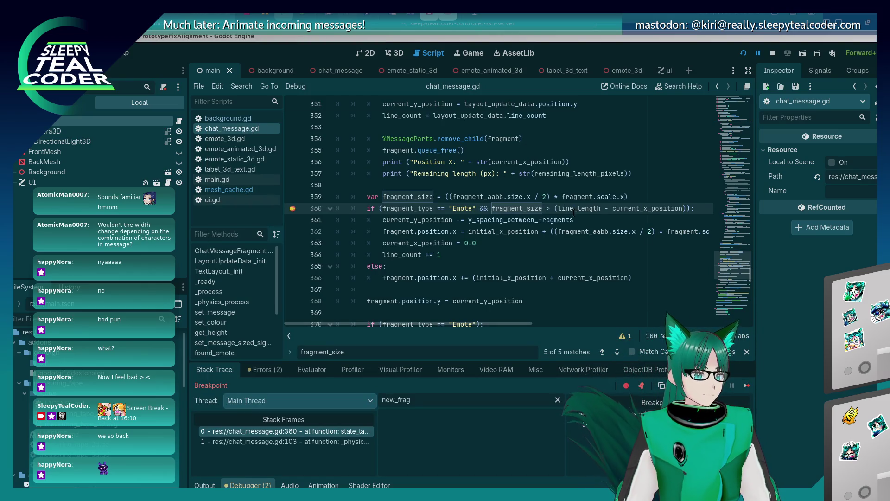
pyautogui.click(744, 385)
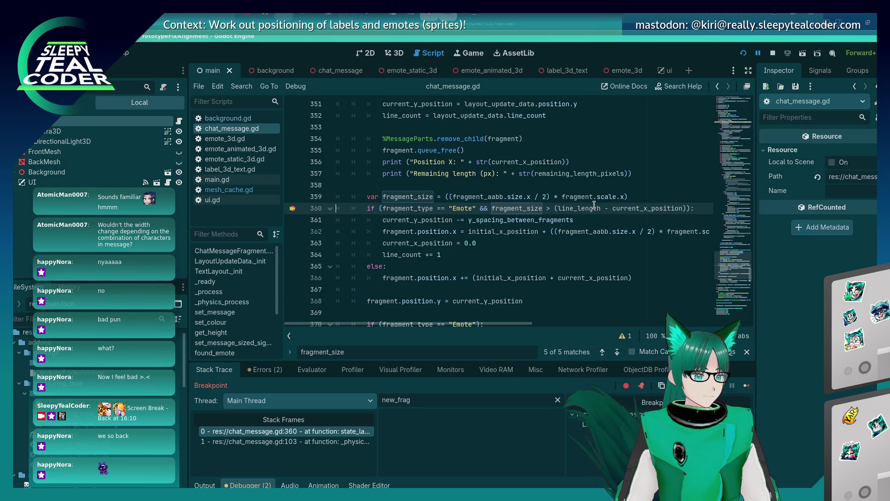
# - Clear the old new_frag variable filter and resume to the next breakpoint hit
pyautogui.moveTo(657, 209)
pyautogui.click(440, 400)
pyautogui.press('BackSpace')
pyautogui.press('BackSpace')
pyautogui.press('BackSpace')
pyautogui.scroll(-3, 438, 458)
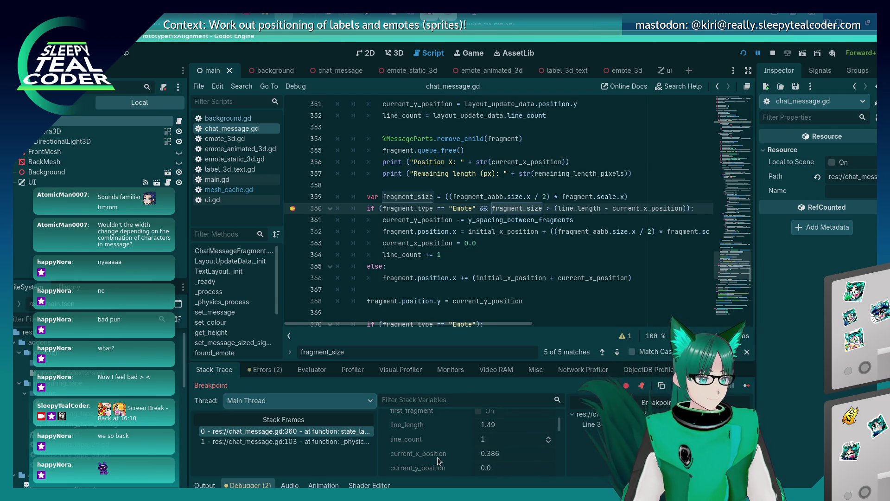
pyautogui.click(809, 397)
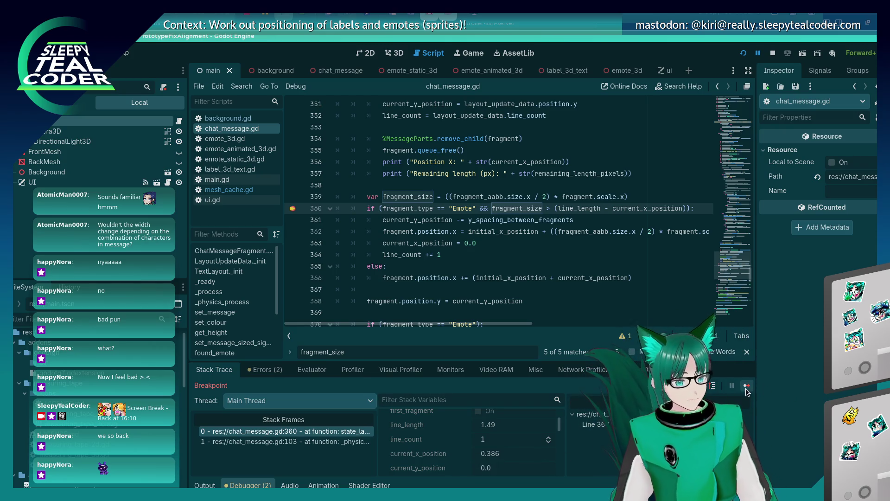
pyautogui.press('F12')
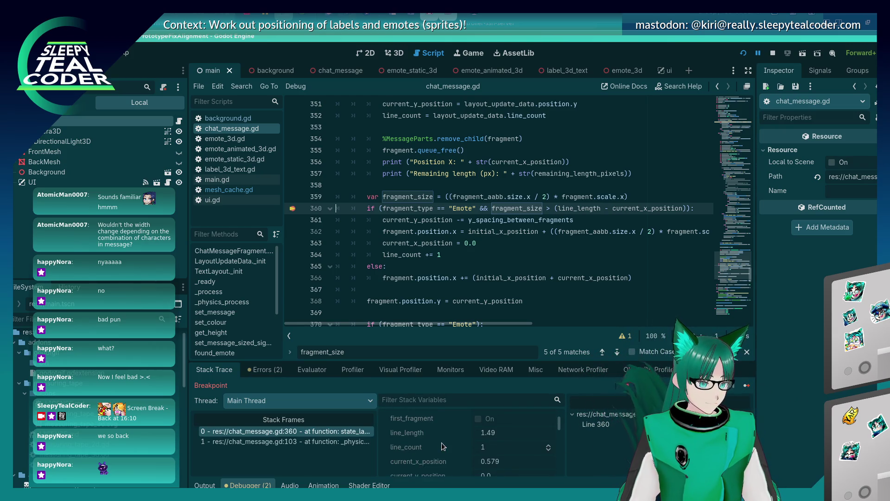
# - Filter the stack variables to current_x_position
pyautogui.scroll(-2, 441, 442)
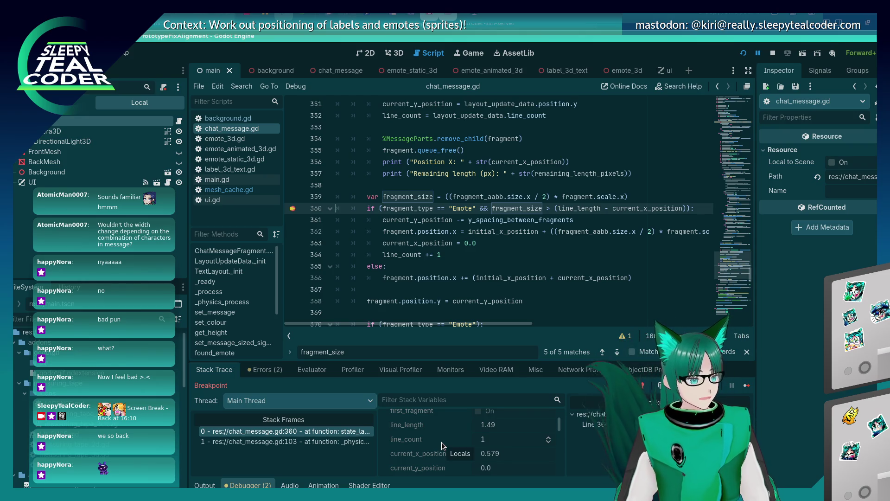
pyautogui.scroll(-1, 442, 442)
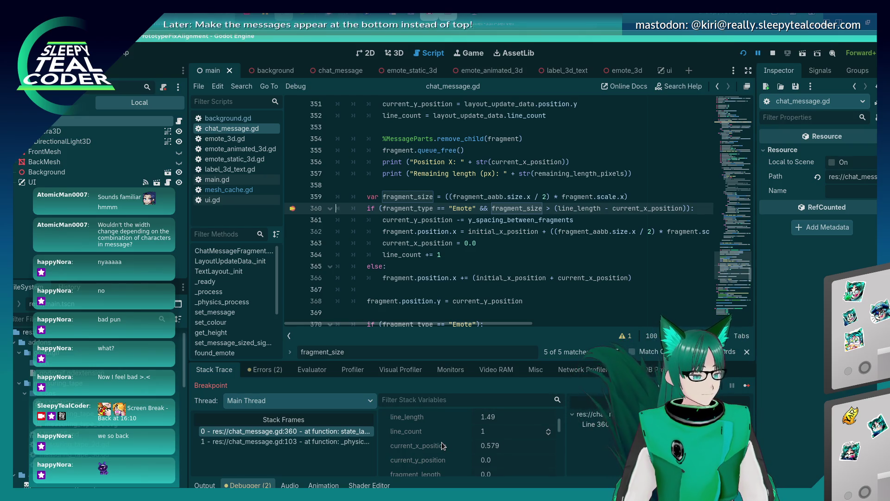
pyautogui.scroll(1, 442, 443)
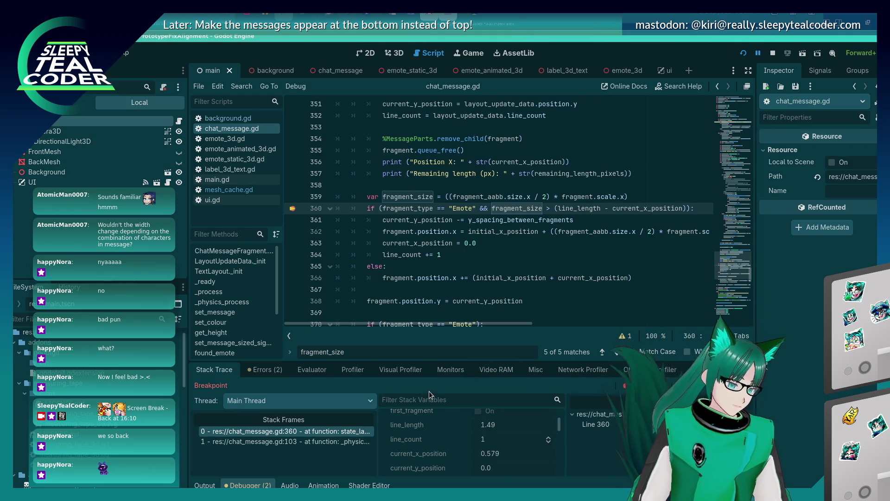
pyautogui.write('line')
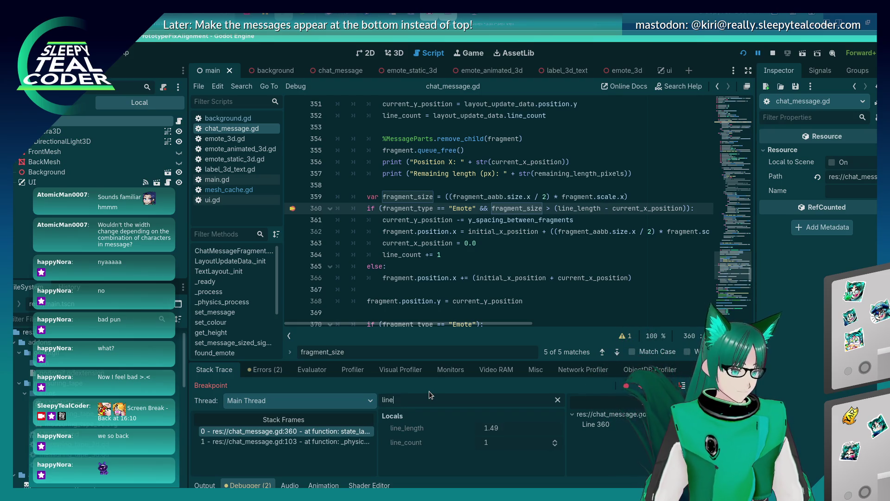
pyautogui.write('(')
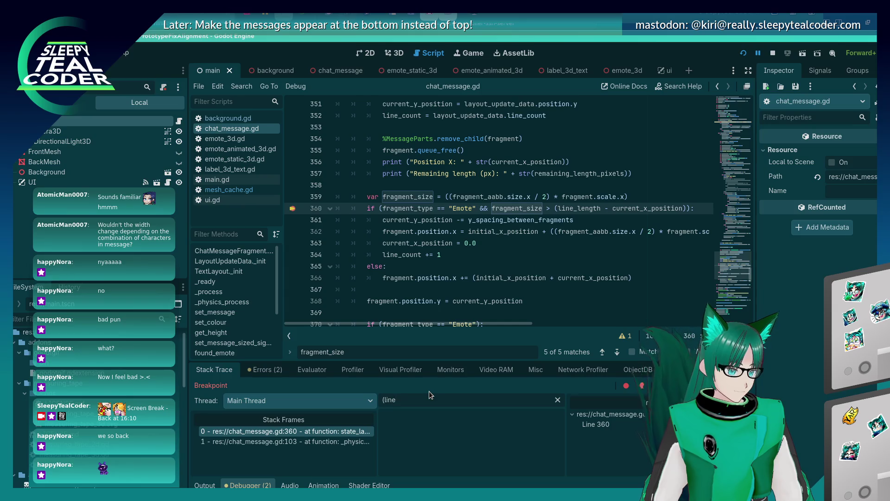
pyautogui.hotkey('ctrl', 'a')
pyautogui.write('current_x_')
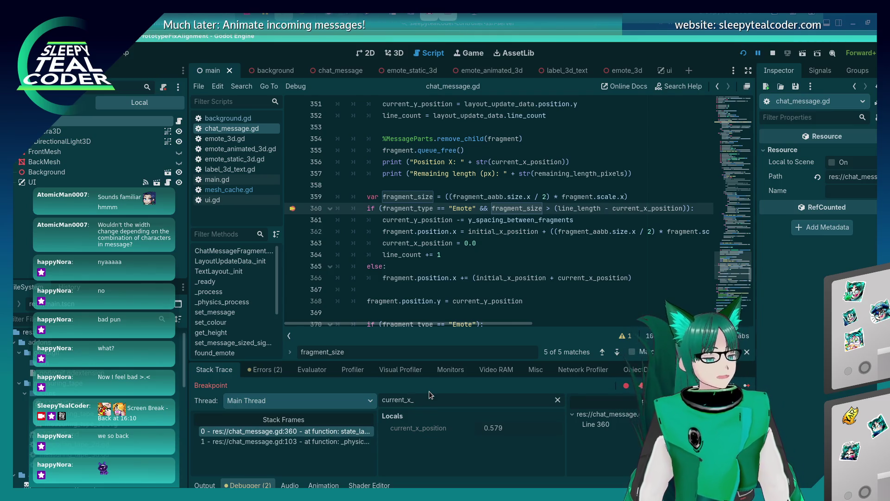
pyautogui.write('posit')
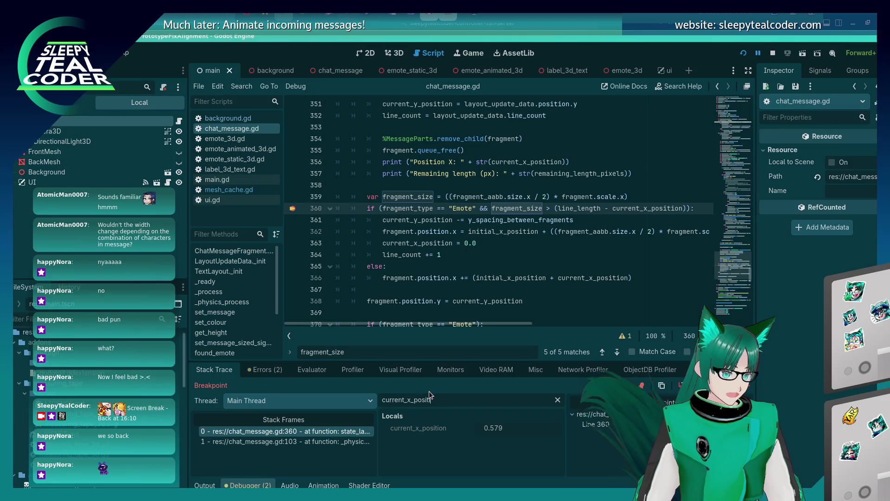
pyautogui.write('ion')
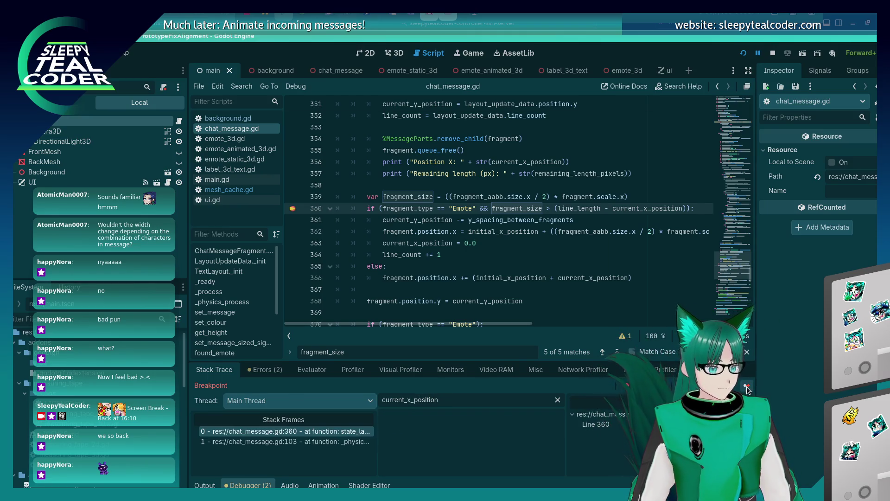
# - Continue past the remaining breakpoint hits and restart the game
pyautogui.click(746, 386)
pyautogui.hotkey('alt', 'Tab')
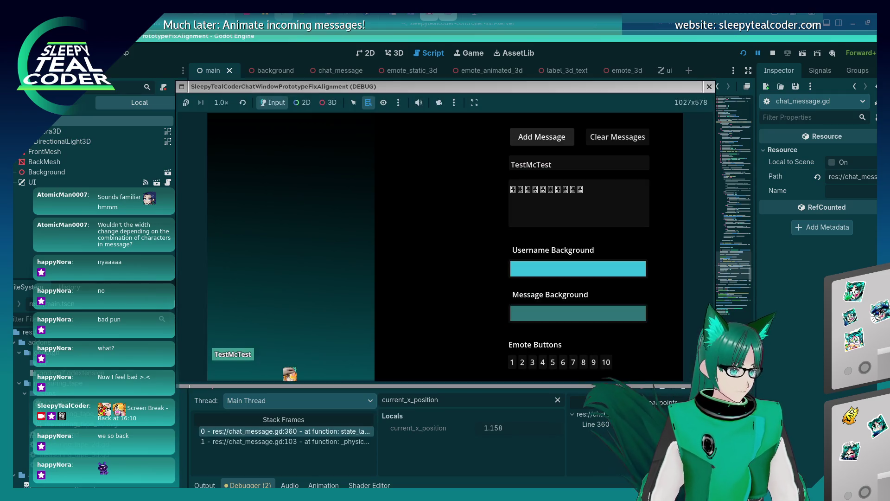
pyautogui.hotkey('alt', 'Tab')
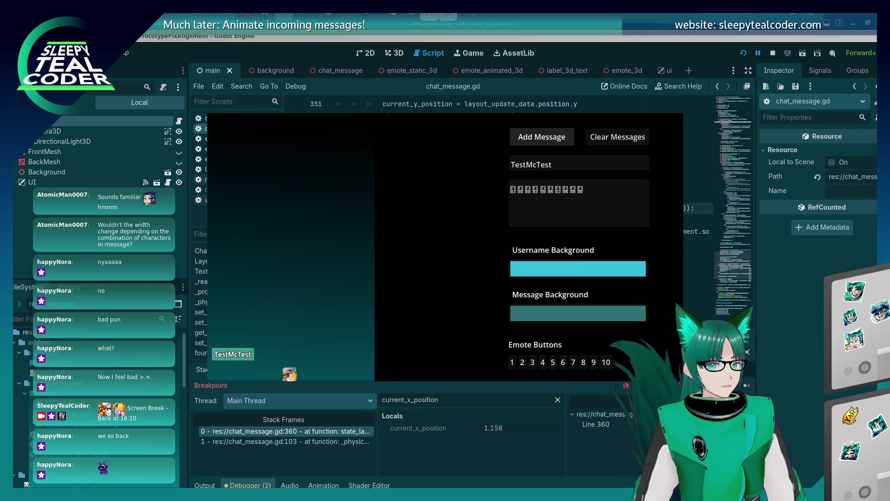
pyautogui.click(746, 386)
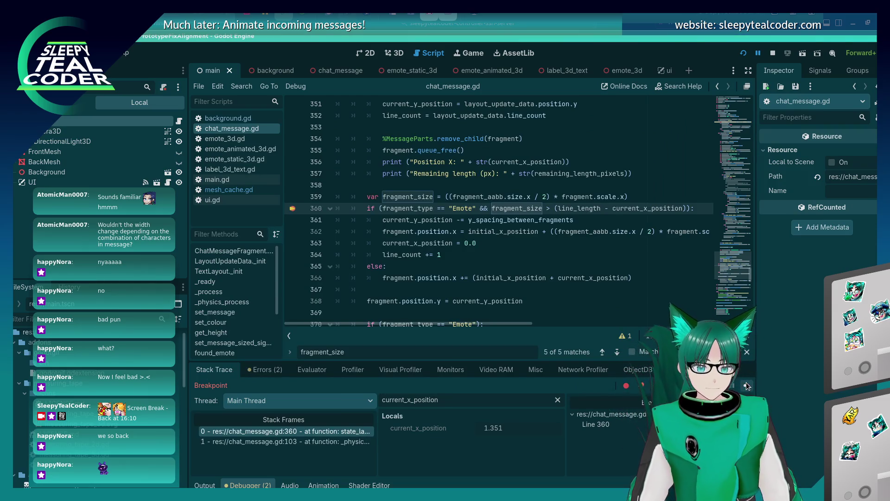
pyautogui.click(742, 55)
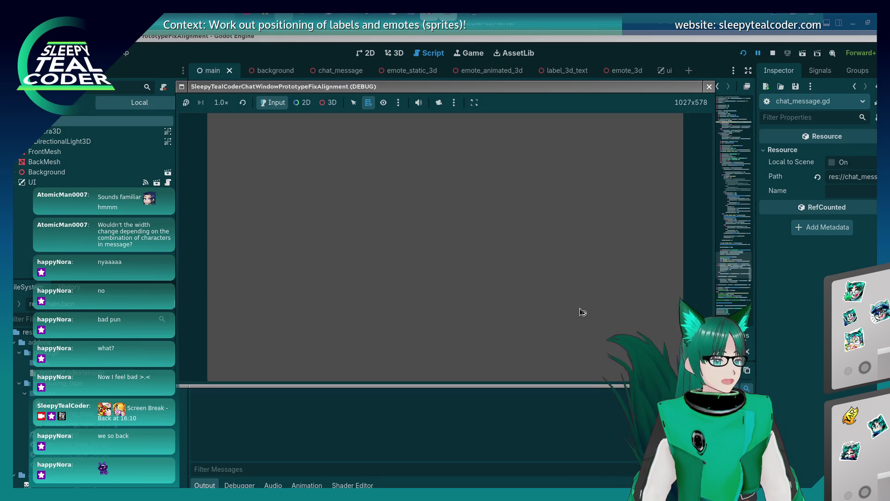
# - Post a TestMcTest message made of a row of emotes, hitting the line 360 breakpoint
pyautogui.click(512, 363)
pyautogui.click(522, 363)
pyautogui.click(533, 363)
pyautogui.click(543, 362)
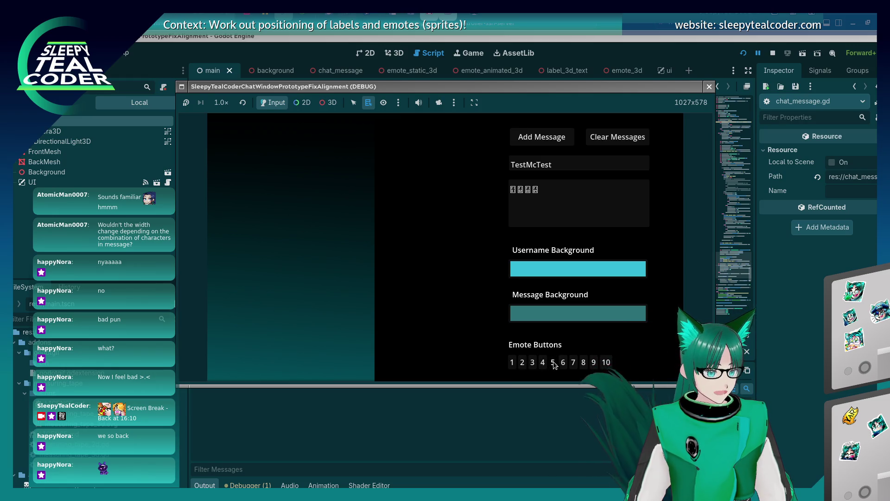
pyautogui.click(552, 362)
pyautogui.click(563, 362)
pyautogui.click(574, 362)
pyautogui.click(583, 363)
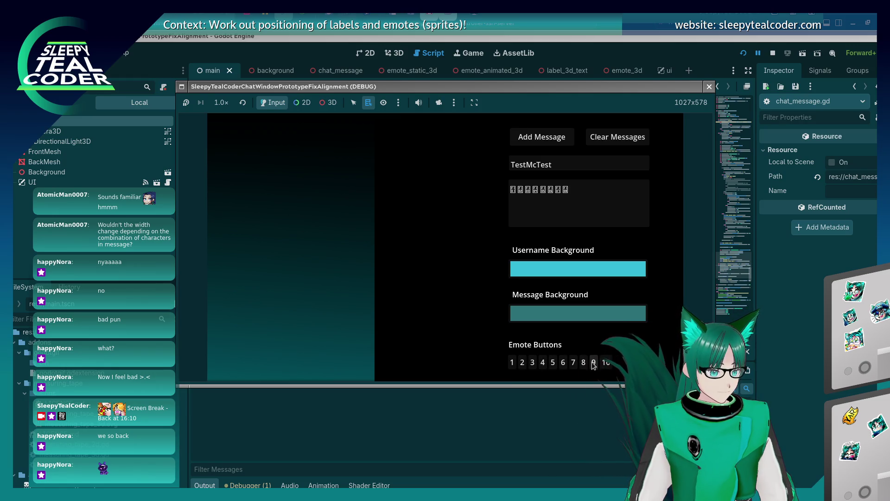
pyautogui.click(543, 136)
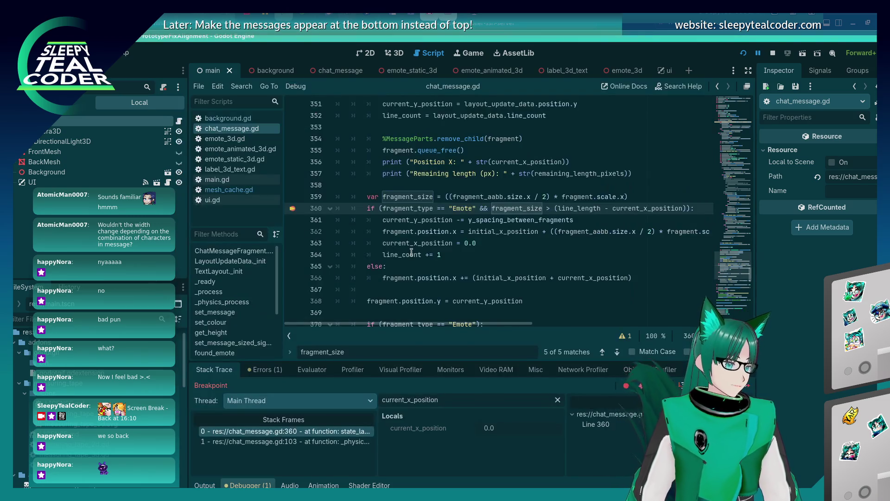
# - Continue four times, reading line_length, fragment_size and current_x_position until it reaches 1.351
pyautogui.click(746, 385)
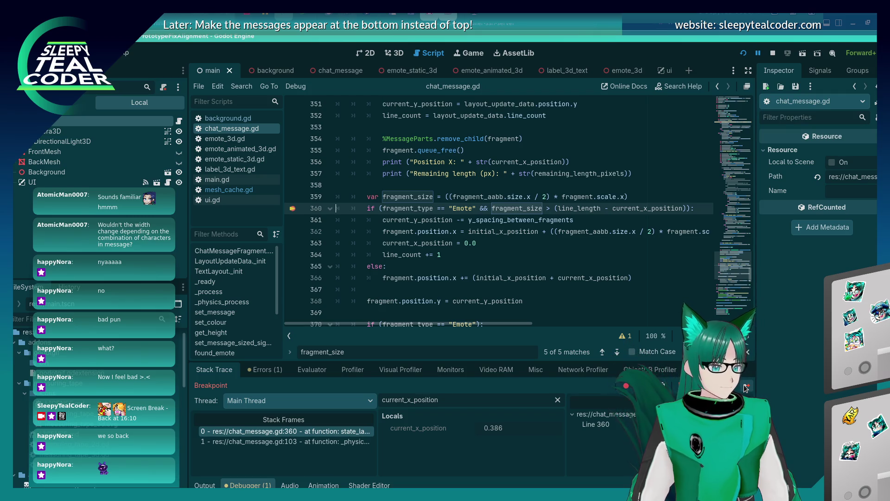
pyautogui.click(746, 387)
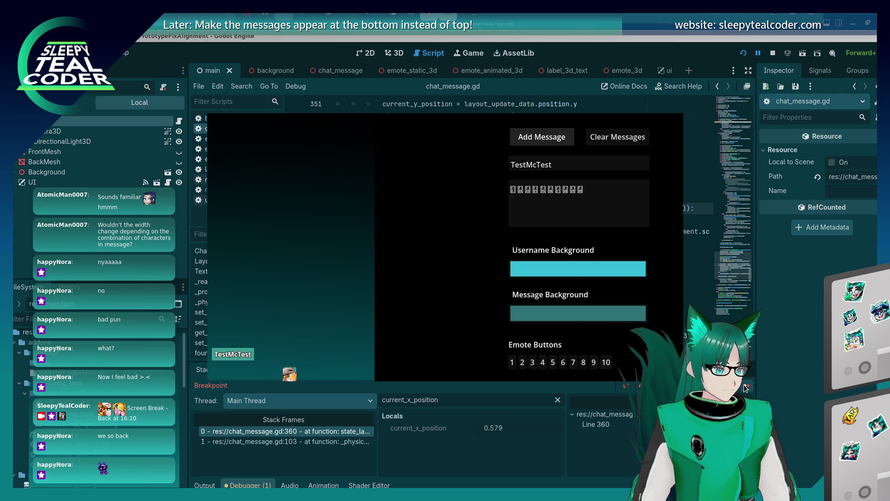
pyautogui.click(746, 387)
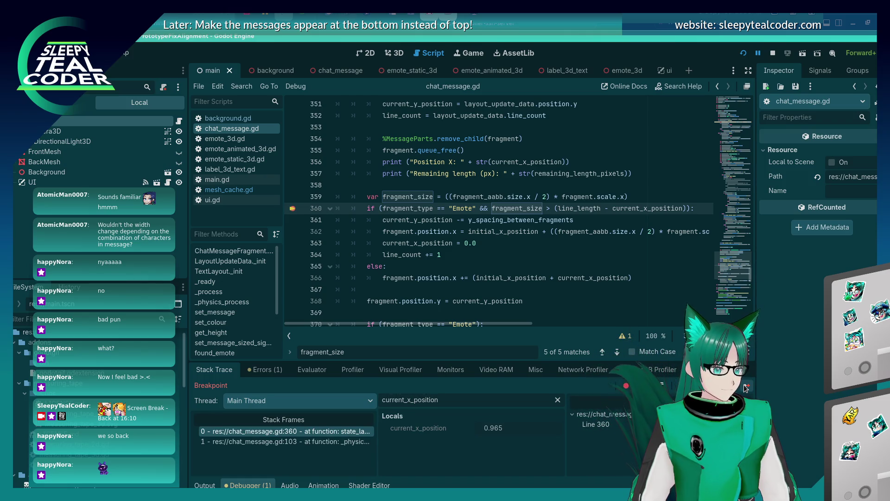
pyautogui.click(746, 387)
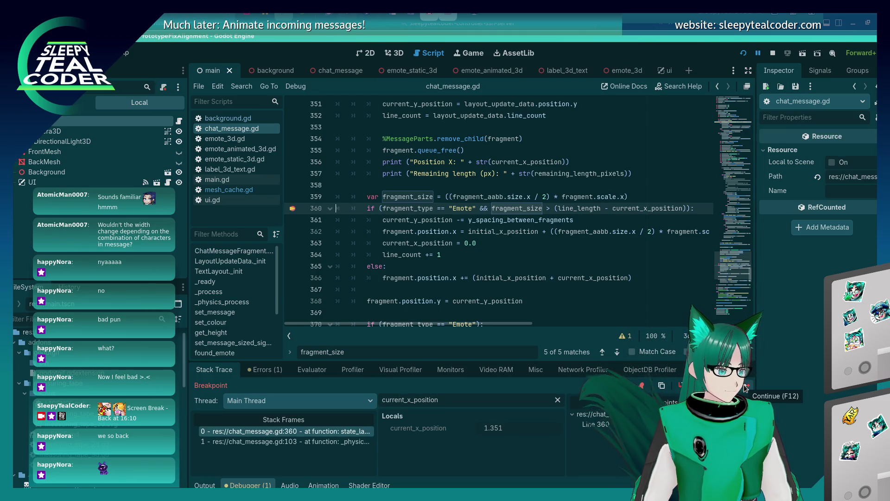
pyautogui.moveTo(588, 204)
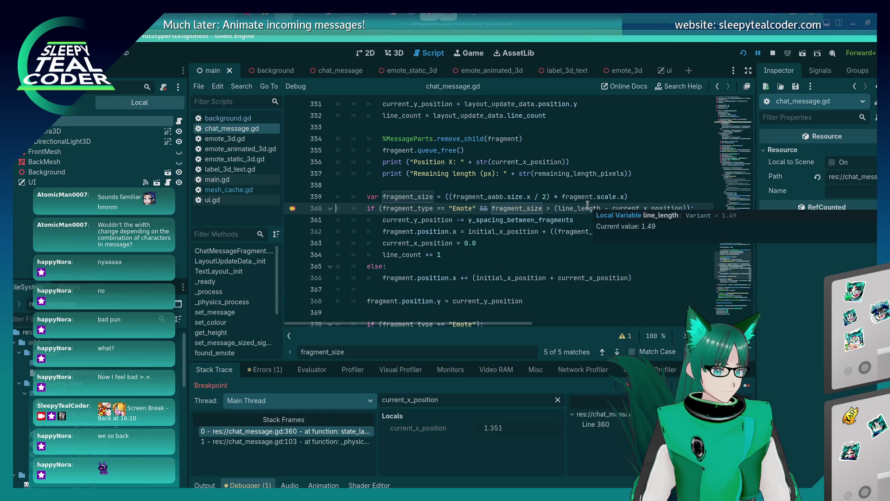
pyautogui.moveTo(529, 205)
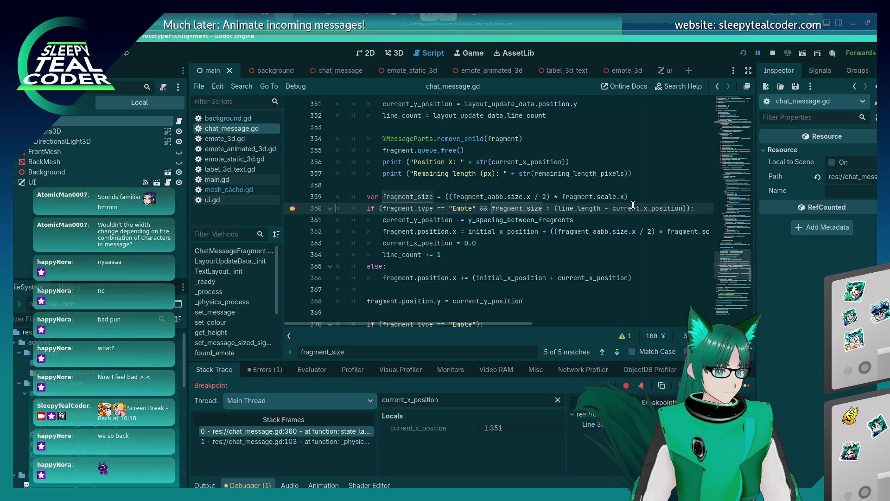
pyautogui.moveTo(496, 209)
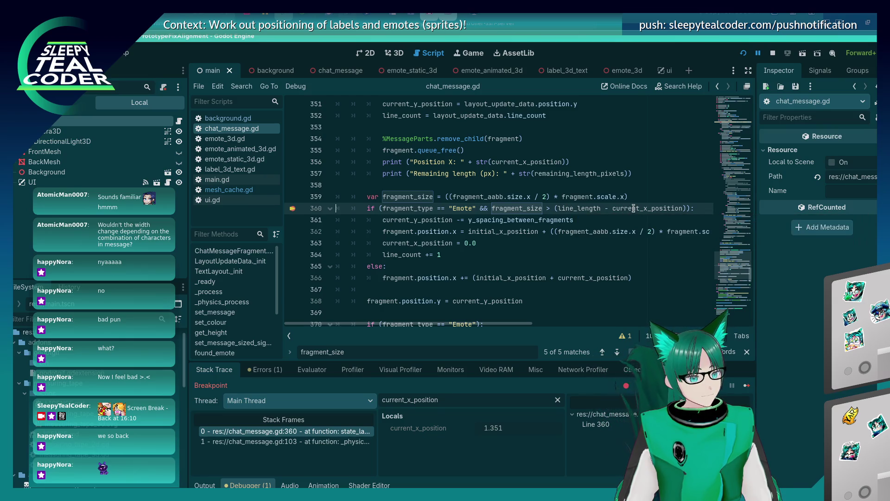
pyautogui.moveTo(634, 209)
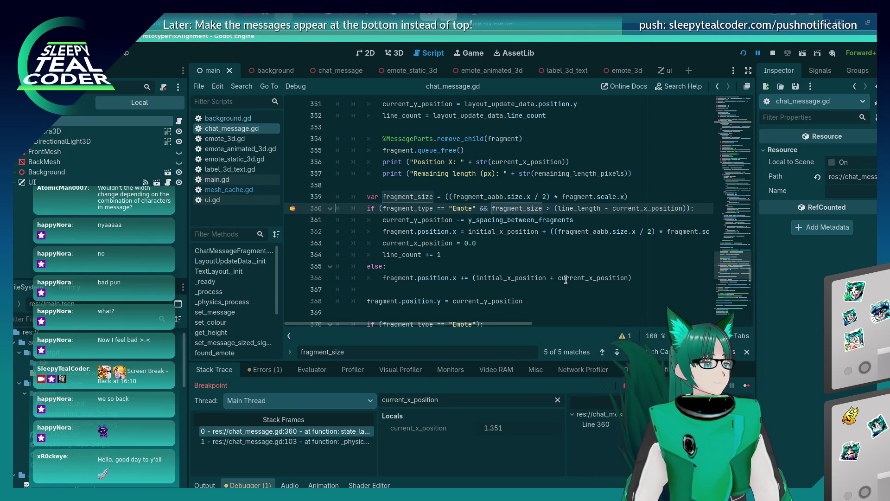
pyautogui.moveTo(566, 279)
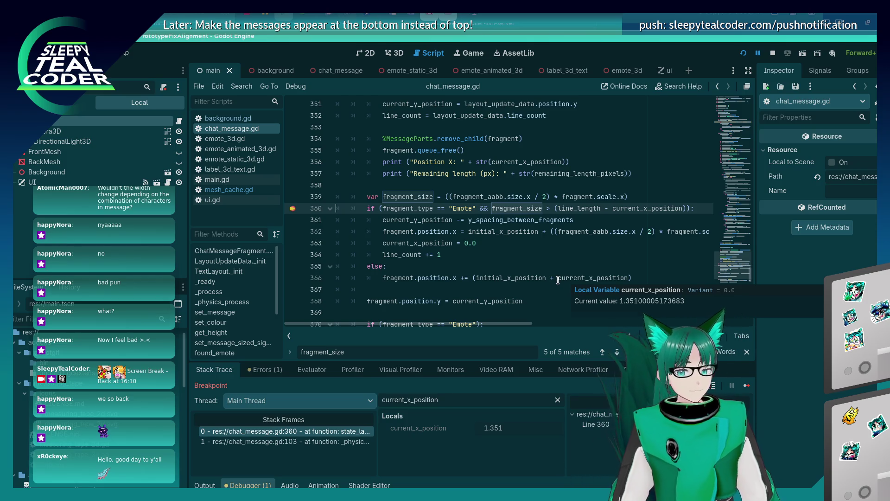
pyautogui.click(475, 253)
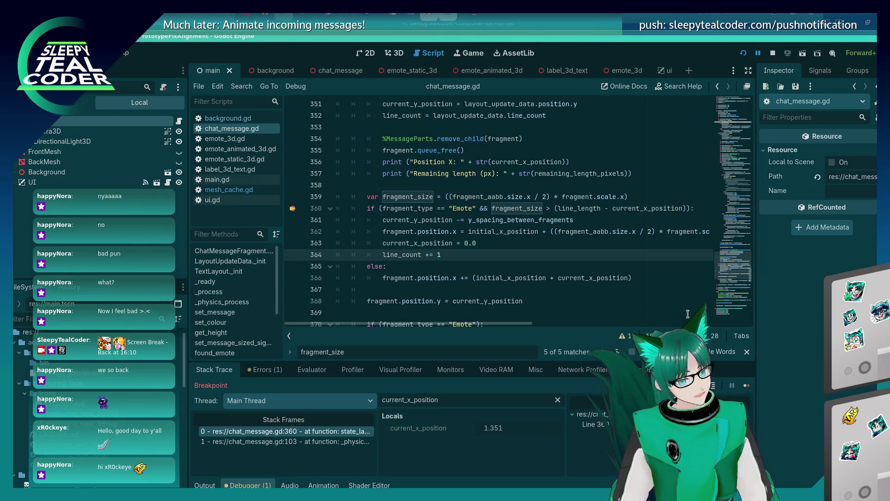
# - Move the current_x_position = 0.0 reset to just below line 361, remove the blank line, and save
pyautogui.click(745, 386)
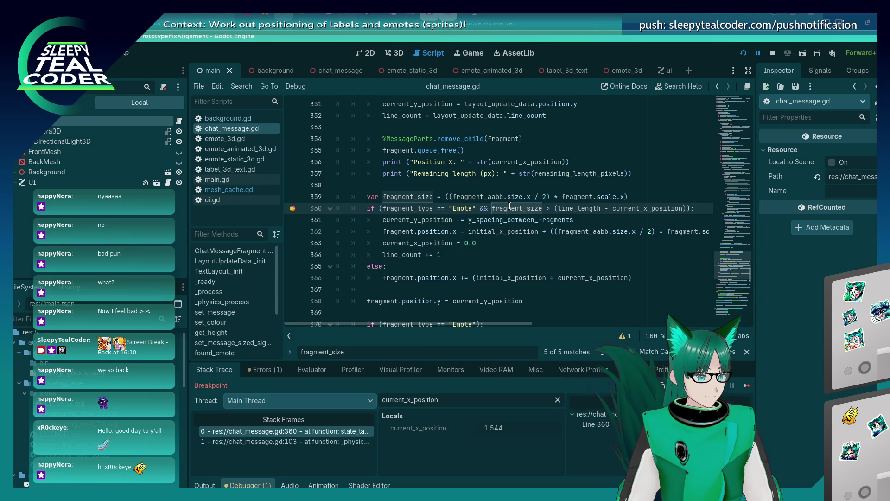
pyautogui.moveTo(469, 301)
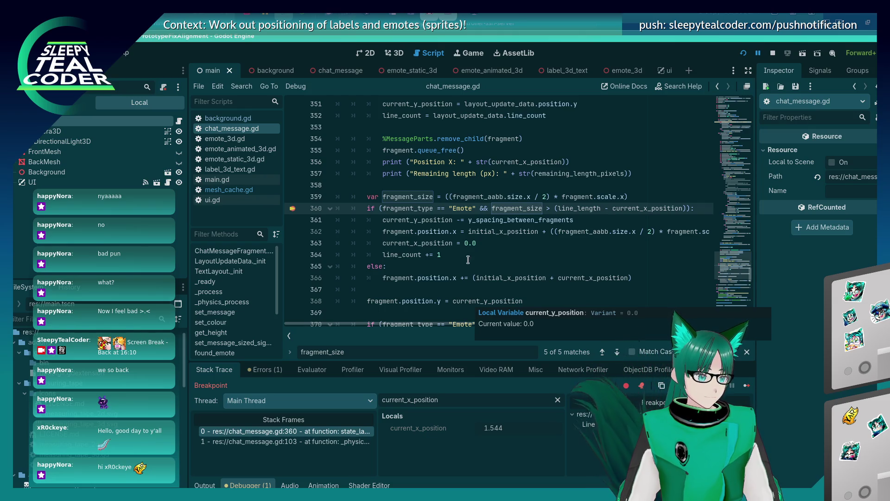
pyautogui.click(478, 244)
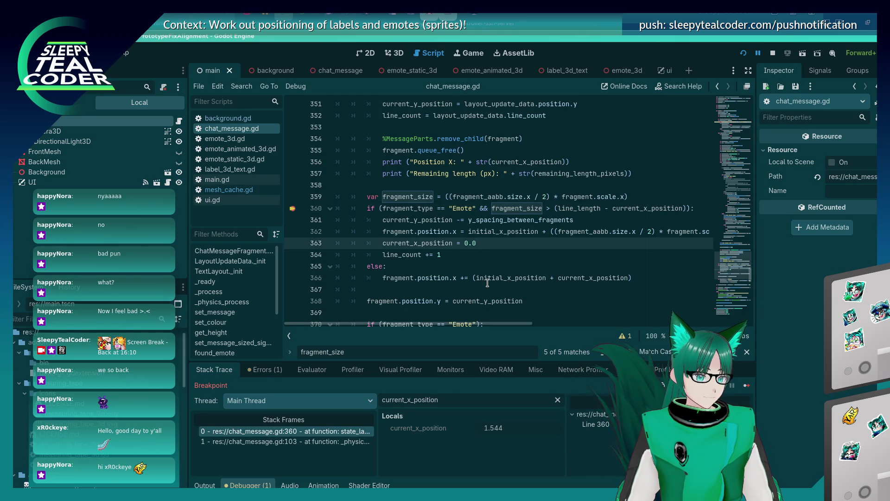
pyautogui.hotkey('shift', 'Home')
pyautogui.hotkey('ctrl', 'x')
pyautogui.press('Up')
pyautogui.press('Up')
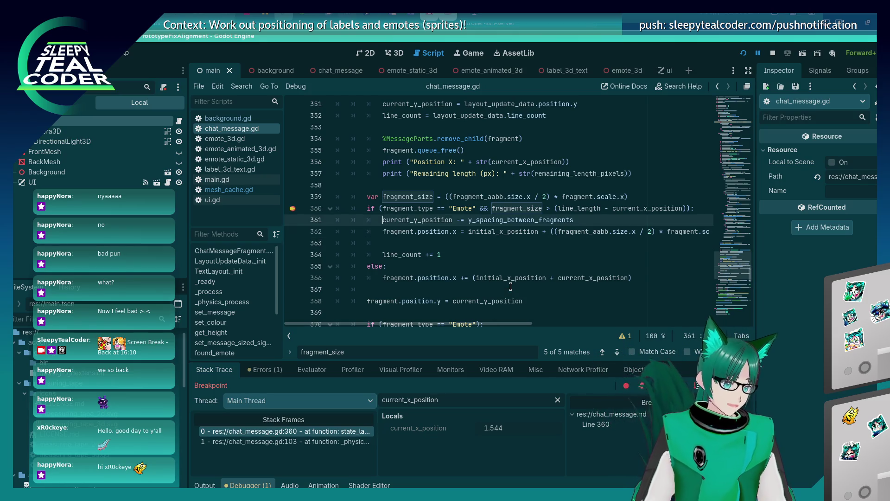
pyautogui.press('Down')
pyautogui.hotkey('ctrl', 'v')
pyautogui.press('Down')
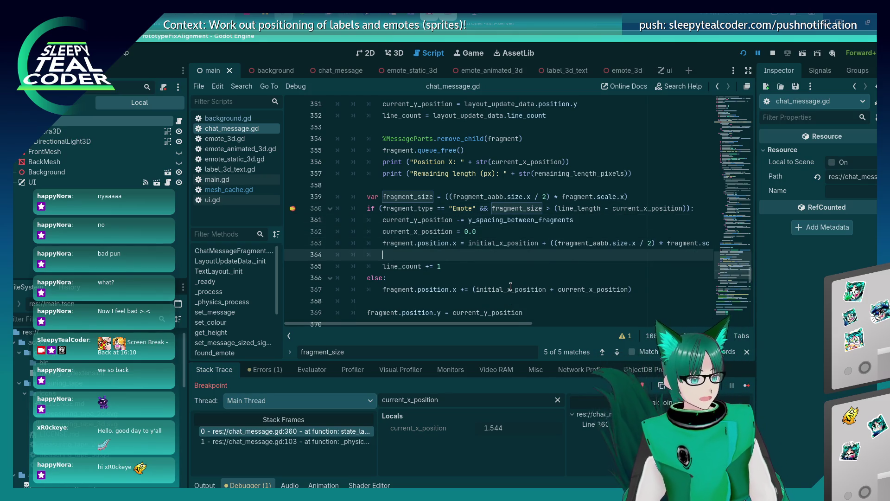
pyautogui.press('BackSpace')
pyautogui.hotkey('ctrl', 's')
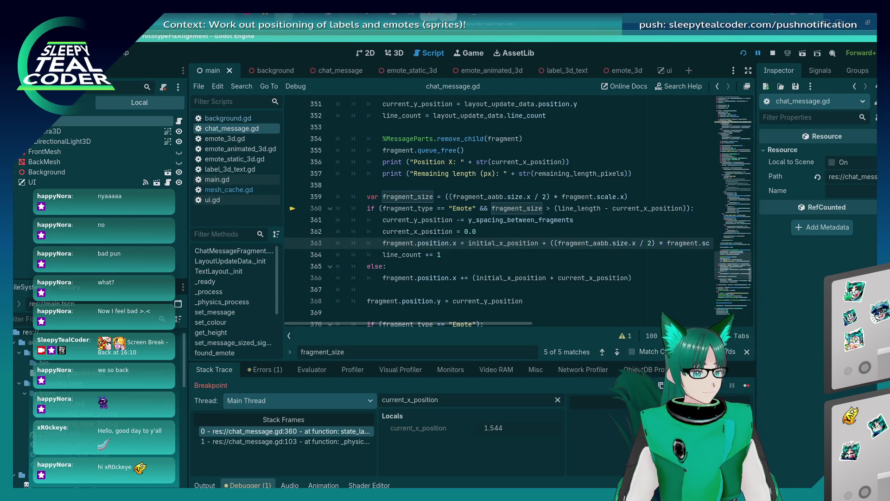
# - Rerun the game, post a ten-emote TestMcTest message that wraps to two lines, then stop with F8
pyautogui.click(743, 53)
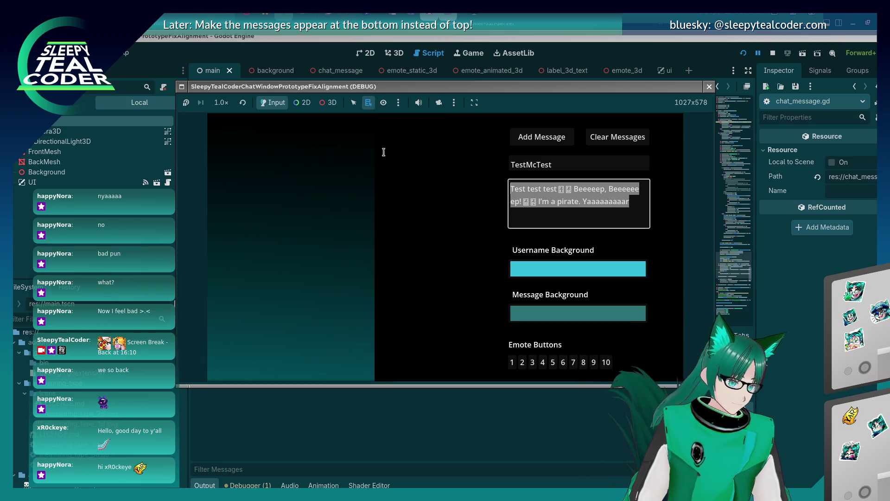
pyautogui.press('BackSpace')
pyautogui.click(512, 362)
pyautogui.click(532, 364)
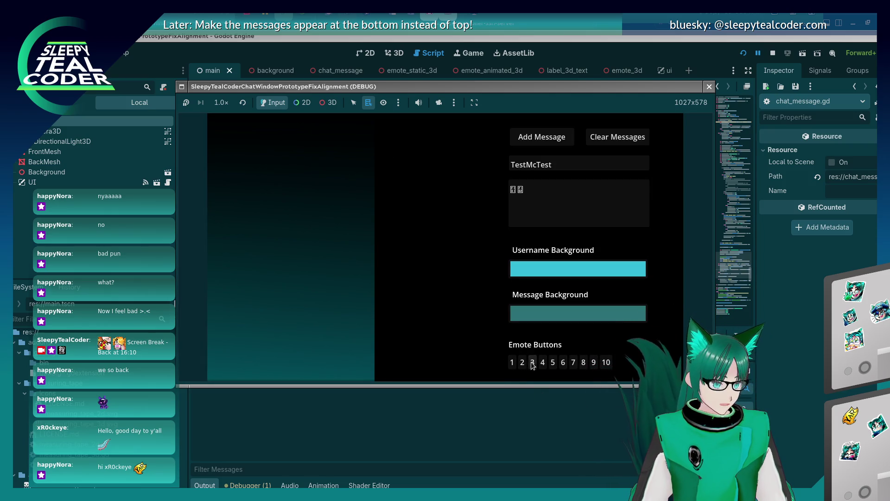
pyautogui.click(543, 363)
pyautogui.click(555, 364)
pyautogui.click(565, 363)
pyautogui.click(575, 363)
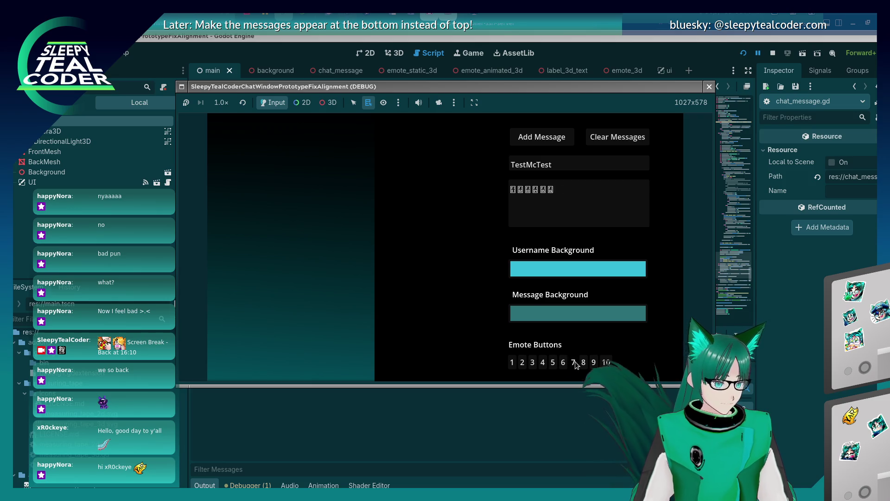
pyautogui.click(584, 362)
pyautogui.click(595, 362)
pyautogui.click(594, 362)
pyautogui.click(594, 362)
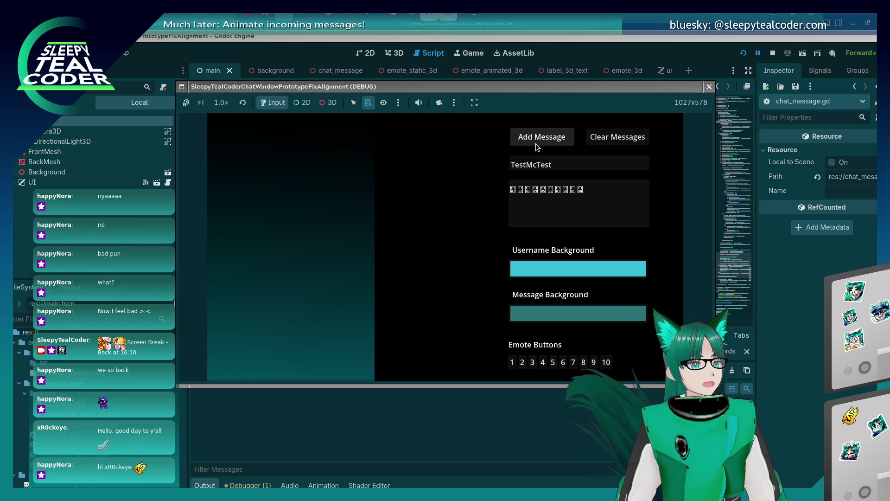
pyautogui.click(536, 143)
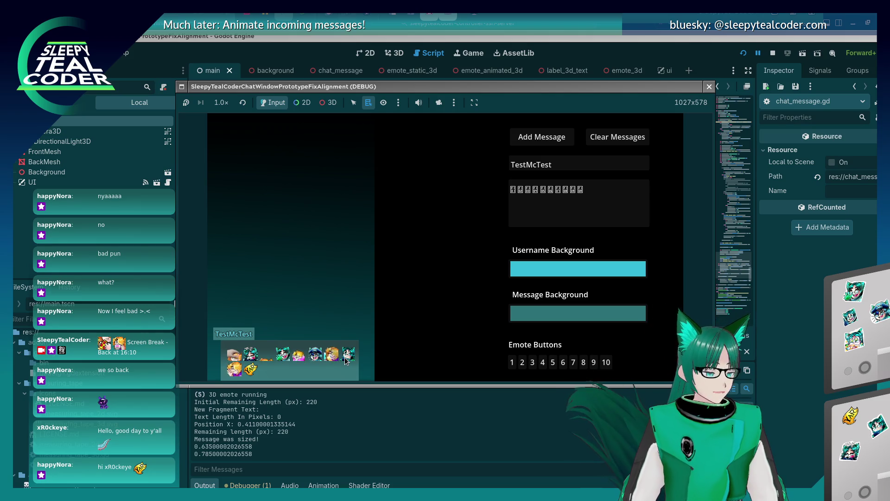
pyautogui.press('F8')
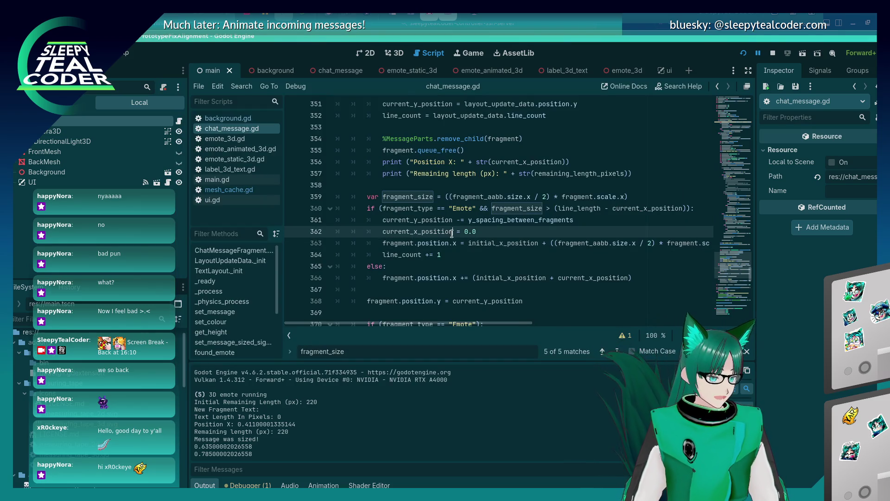
# - Review the fragment_size code around the emote wrap check in chat_message.gd
pyautogui.press('Down')
pyautogui.press('Down')
pyautogui.press('Up')
pyautogui.press('Up')
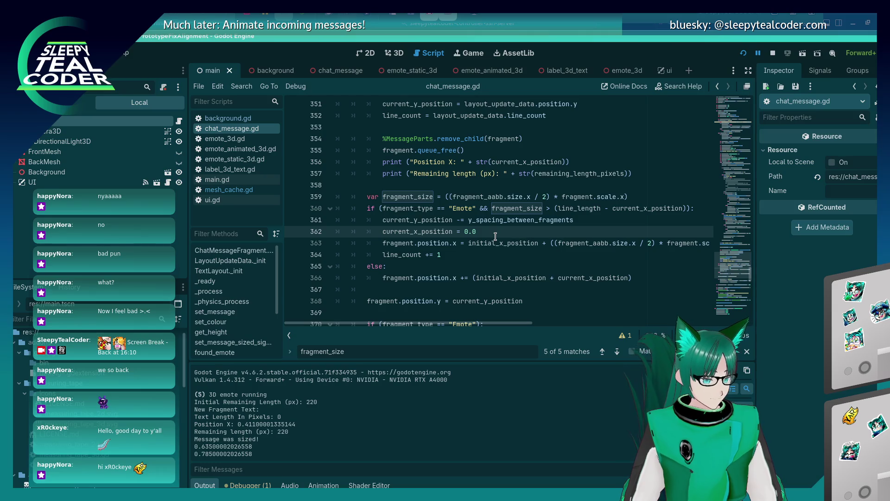
pyautogui.moveTo(484, 322)
pyautogui.mouseDown()
pyautogui.moveTo(544, 322)
pyautogui.moveTo(432, 328)
pyautogui.mouseUp()
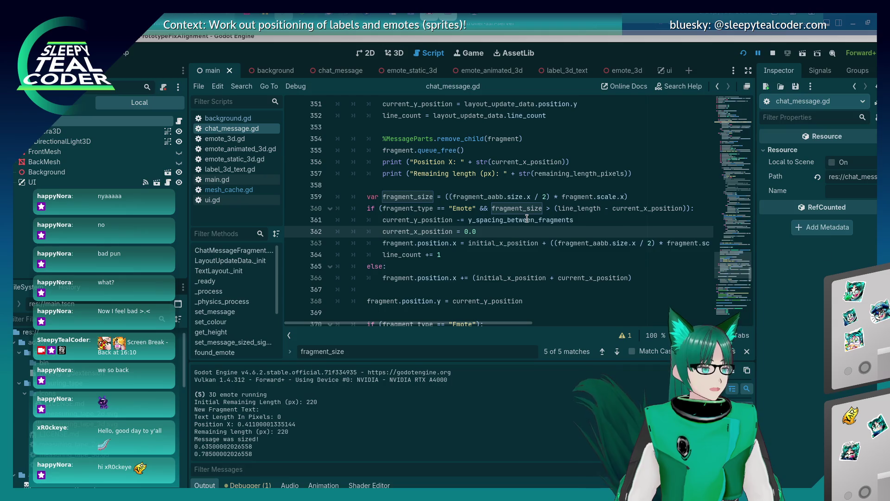
pyautogui.moveTo(527, 219)
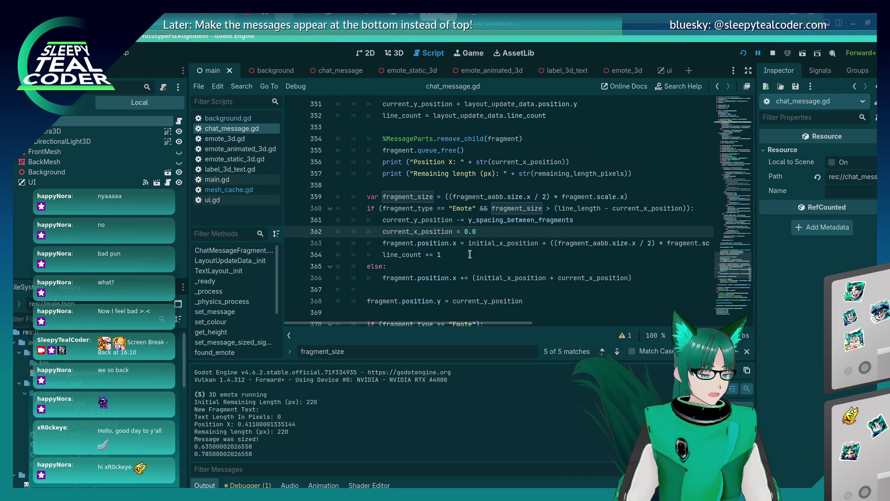
pyautogui.hotkey('alt', 'Tab')
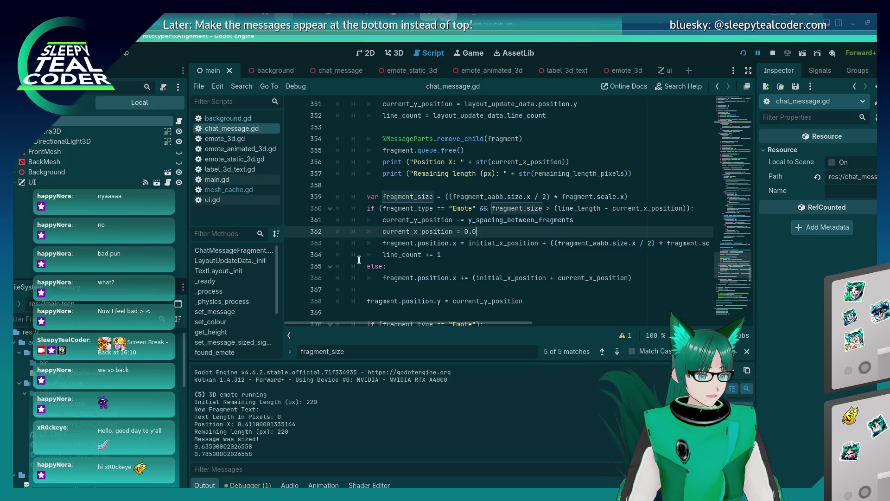
# - Add print("Fragment size: " + str(fragment_size)) after line 359 and duplicate it below
pyautogui.click(653, 196)
pyautogui.press('Return')
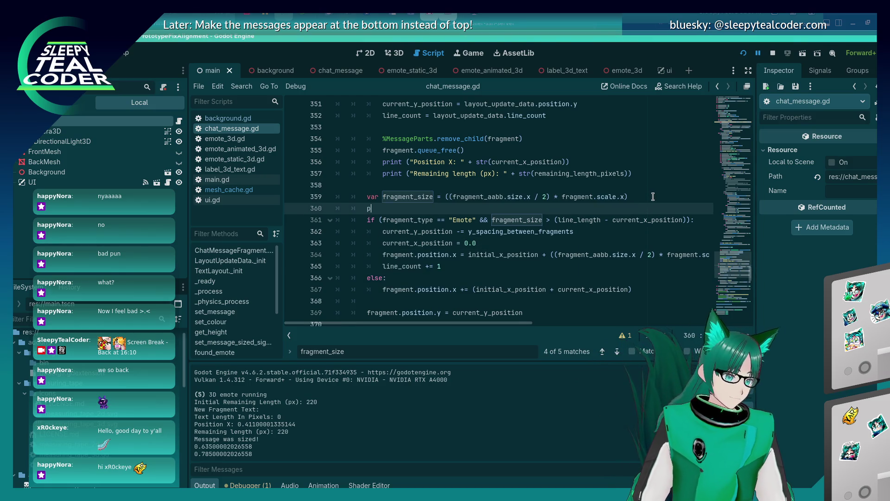
pyautogui.write('rint("')
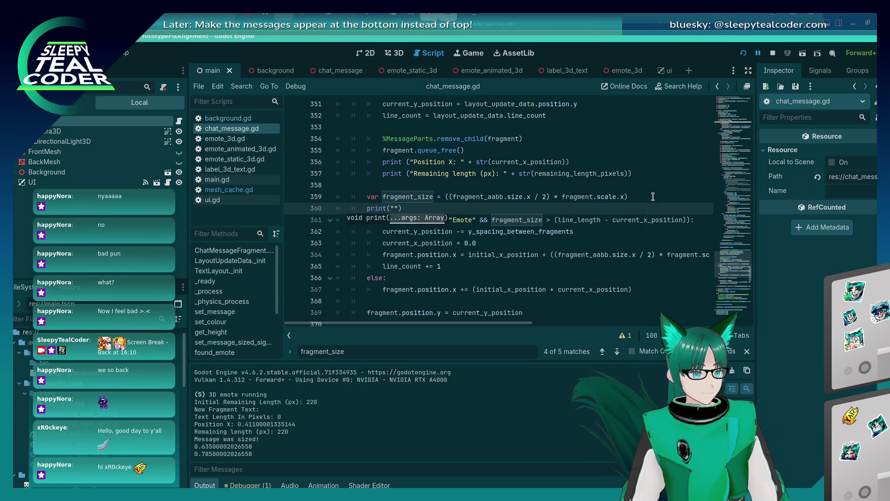
pyautogui.write('Fragment size: " + s')
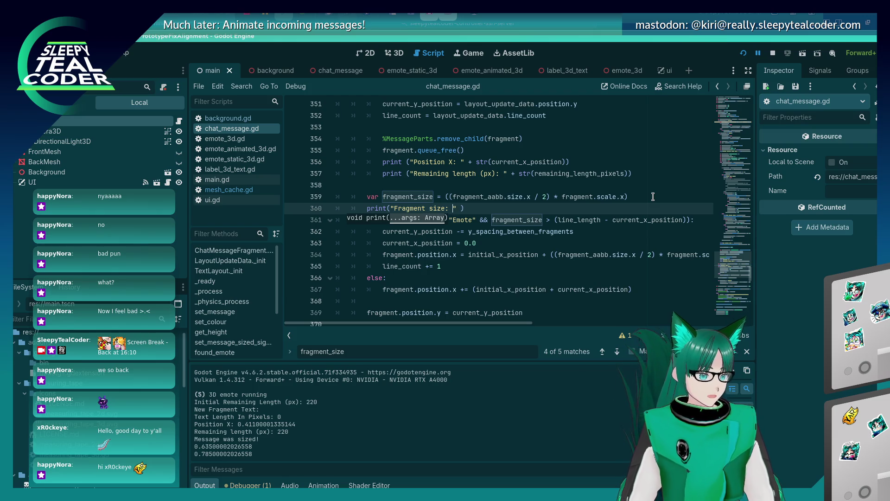
pyautogui.write('tr(fragment_s')
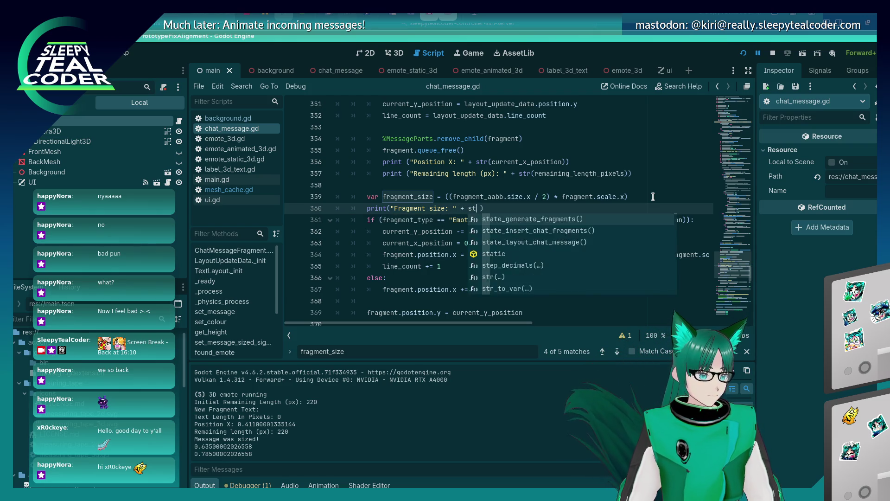
pyautogui.write('ize')
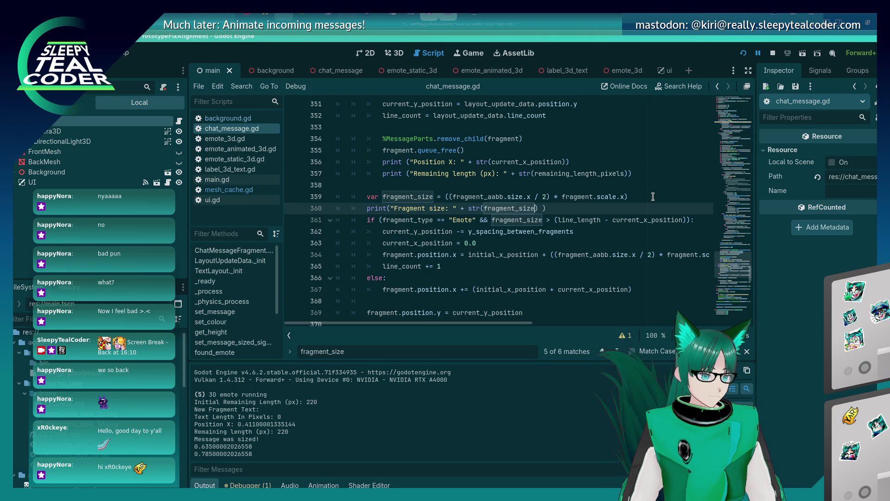
pyautogui.press('End')
pyautogui.press('Return')
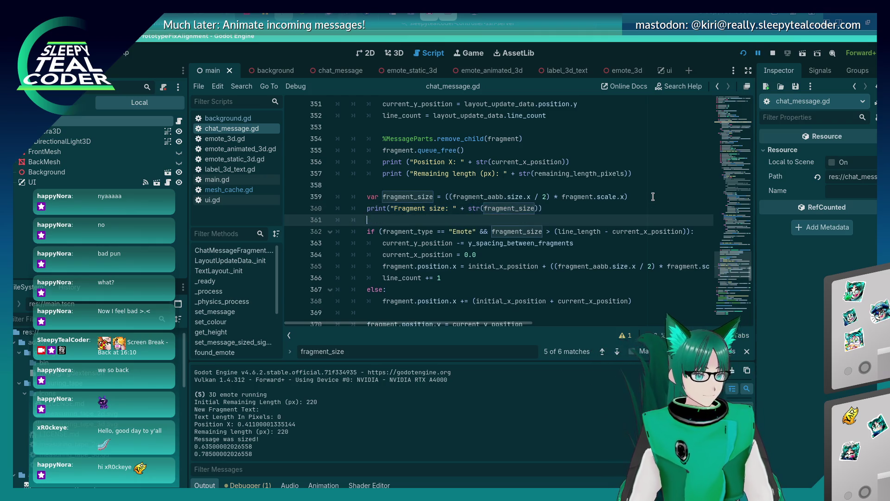
pyautogui.press('BackSpace')
pyautogui.hotkey('ctrl', 'v')
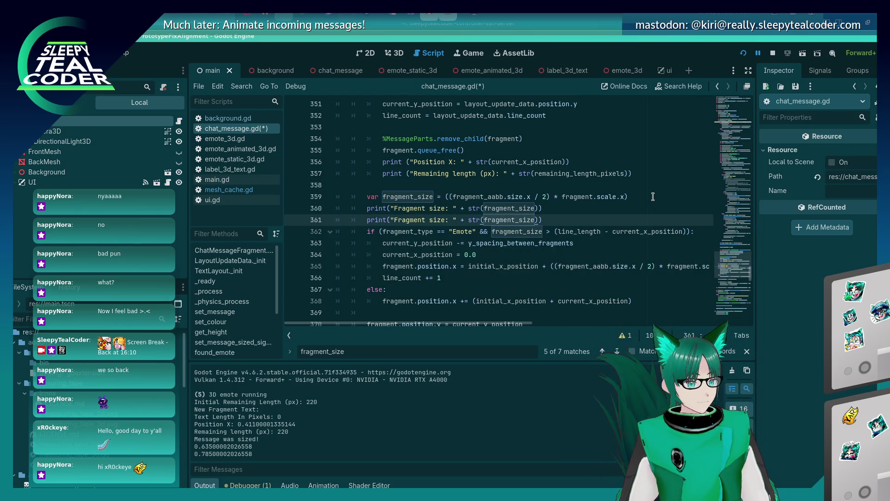
# - Turn the copy into a "Remaining length in meters" print of (line_length - current_x_position) and save
pyautogui.hotkey('ctrl', 'Left')
pyautogui.hotkey('ctrl', 'Left')
pyautogui.hotkey('ctrl', 'Left')
pyautogui.hotkey('ctrl', 'BackSpace')
pyautogui.hotkey('ctrl', 'BackSpace')
pyautogui.write('Frae')
pyautogui.press('BackSpace')
pyautogui.press('BackSpace')
pyautogui.press('BackSpace')
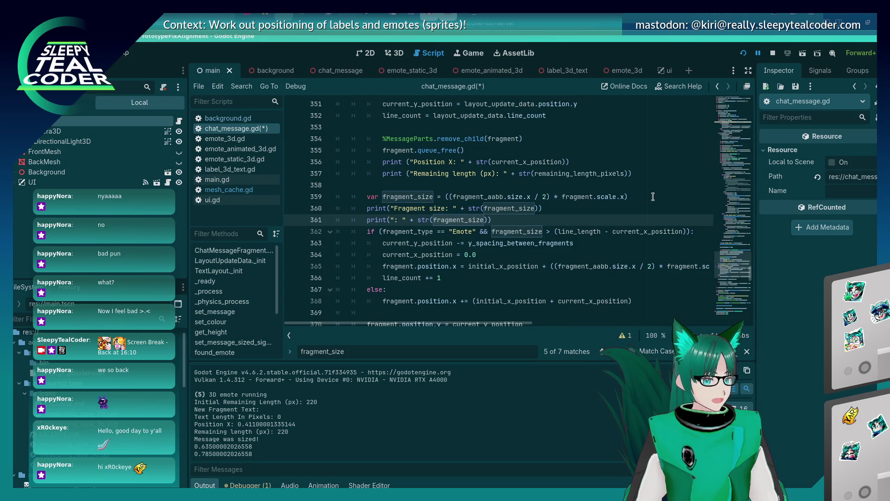
pyautogui.write('Remaining length in')
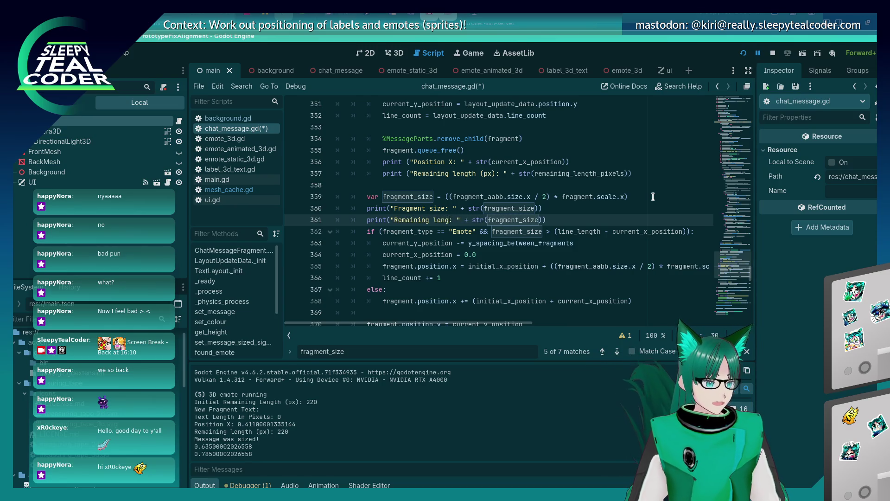
pyautogui.write(' meters')
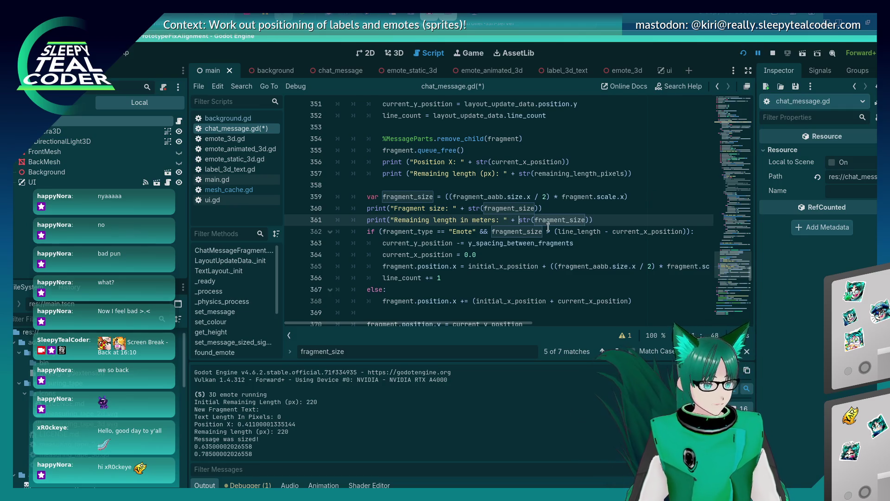
pyautogui.moveTo(554, 232); pyautogui.dragTo(688, 232)
pyautogui.hotkey('ctrl', 'c')
pyautogui.doubleClick(580, 217)
pyautogui.hotkey('ctrl', 'v')
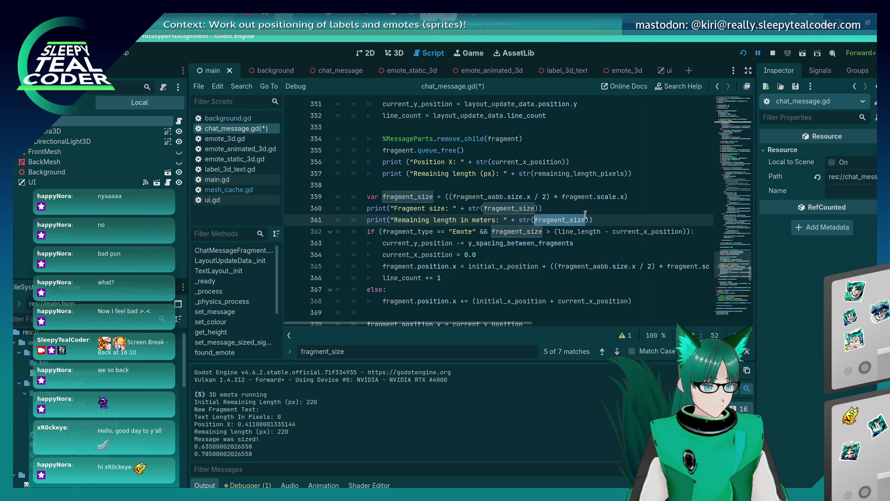
pyautogui.hotkey('ctrl', 's')
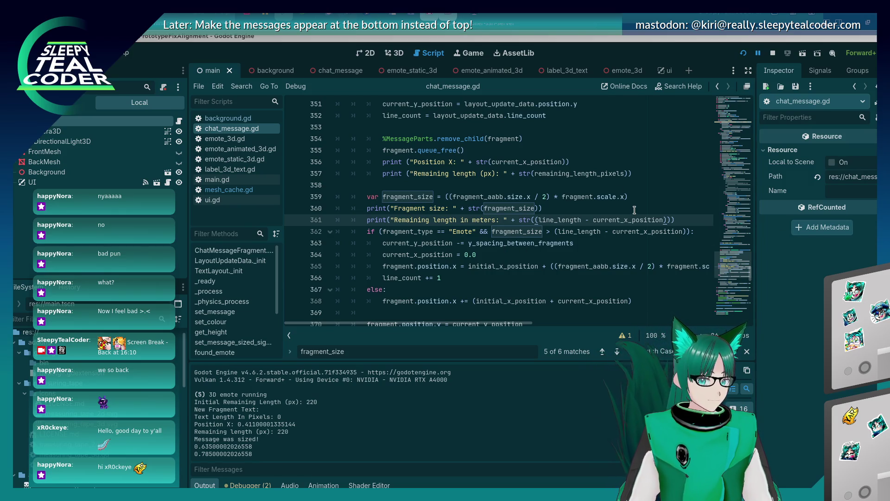
pyautogui.click(504, 221)
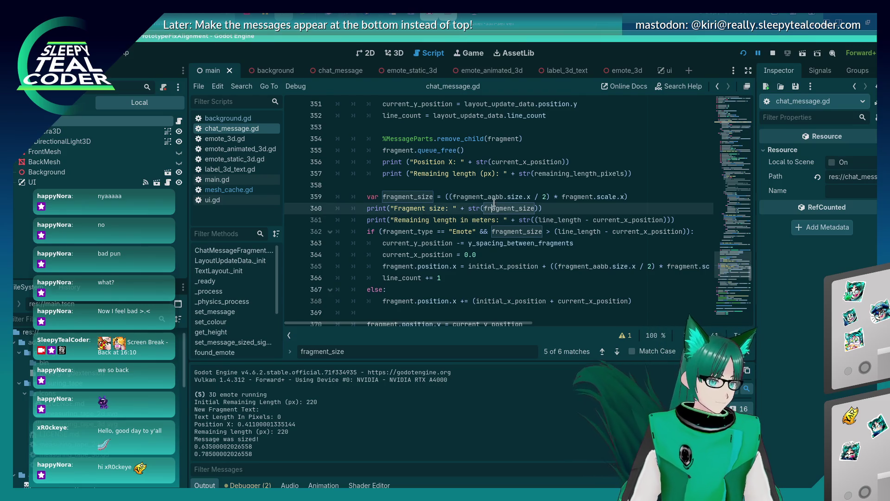
pyautogui.hotkey('alt', 'Tab')
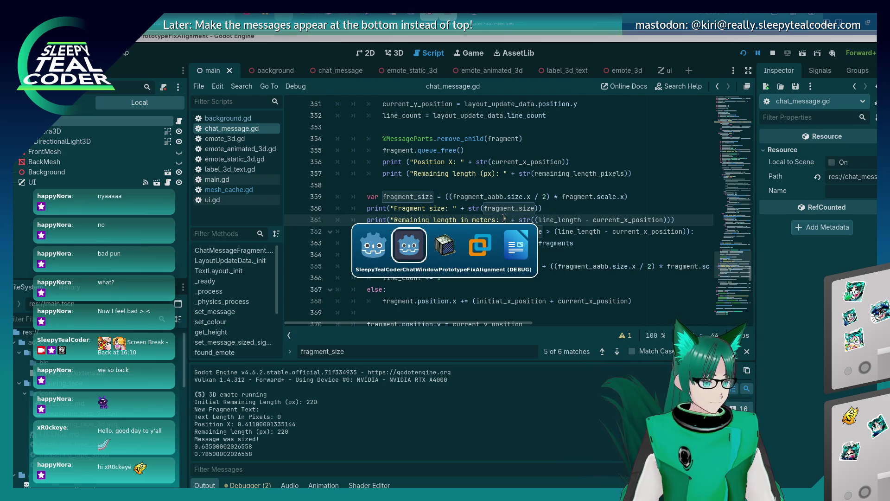
# - Restart the game and add test messages, logging fragment sizes like 0.084 and remaining lengths like 1.297
pyautogui.hotkey('alt', 'Tab')
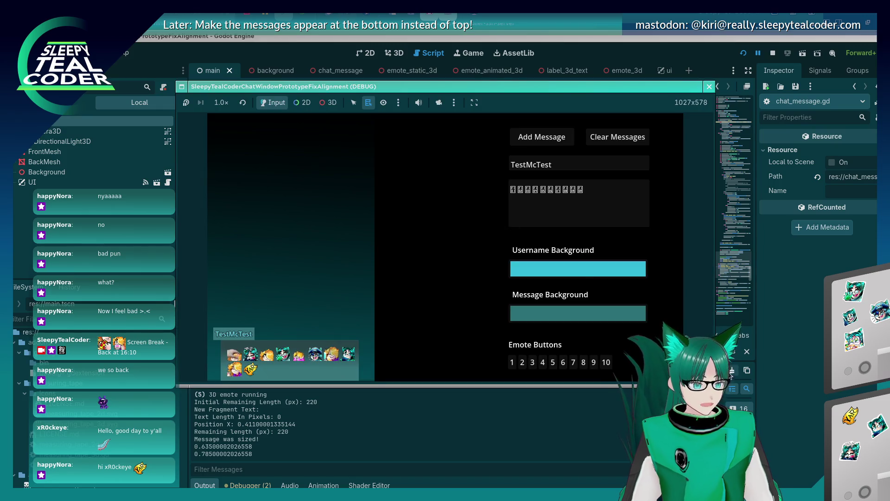
pyautogui.hotkey('alt', 'Tab')
pyautogui.press('F5')
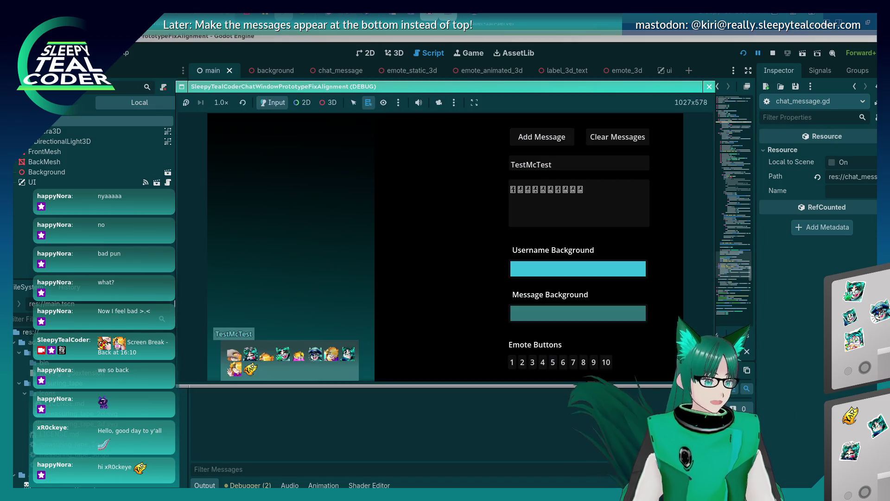
pyautogui.click(574, 136)
pyautogui.click(489, 430)
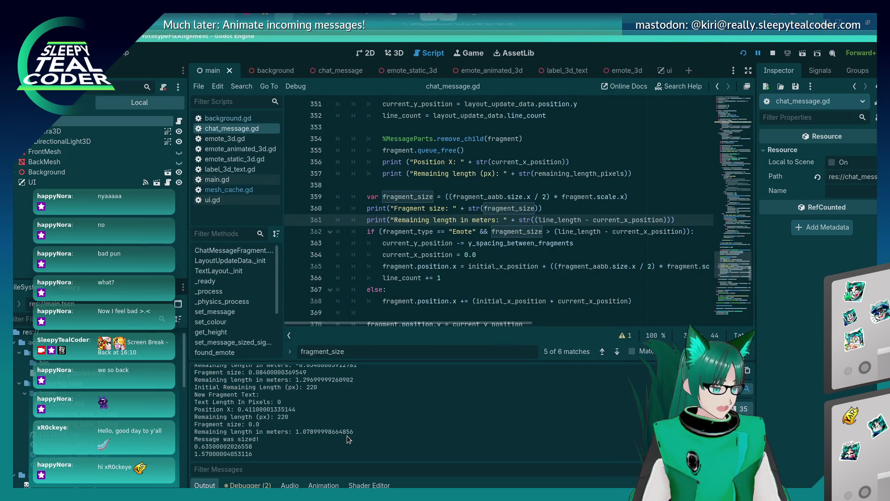
pyautogui.scroll(3, 306, 433)
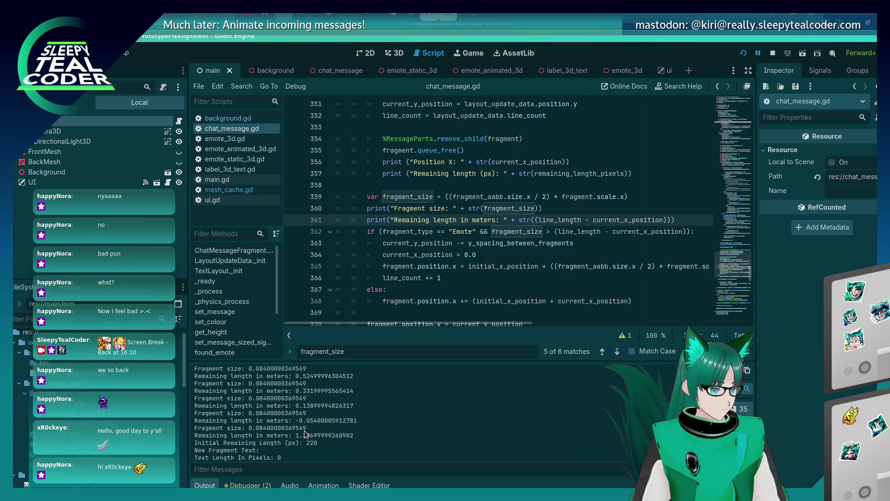
pyautogui.scroll(2, 303, 431)
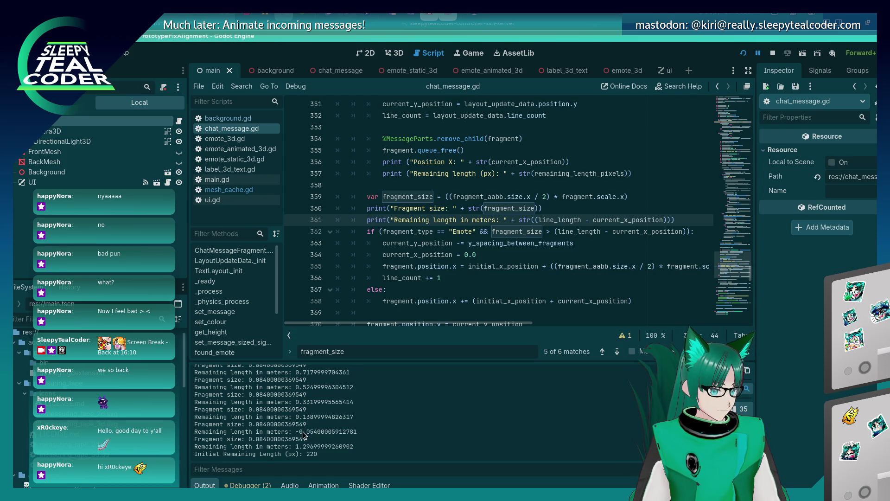
pyautogui.scroll(2, 303, 432)
pyautogui.hotkey('alt', 'Tab')
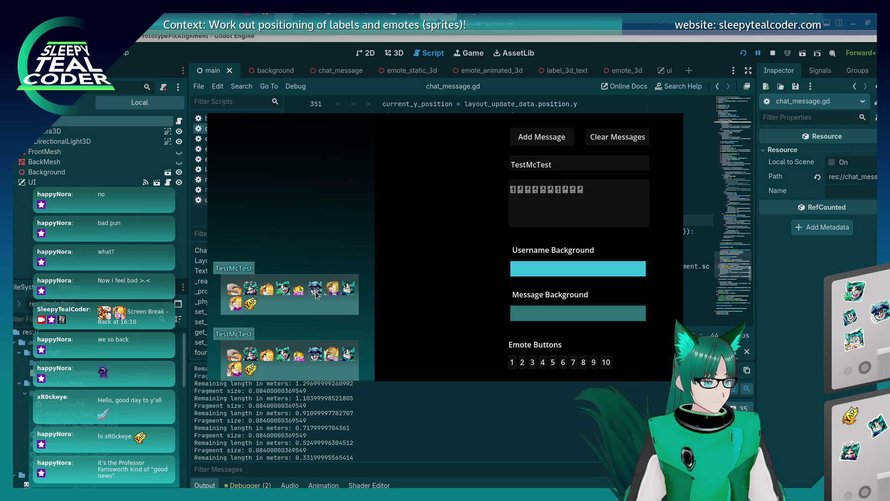
pyautogui.hotkey('alt', 'Tab')
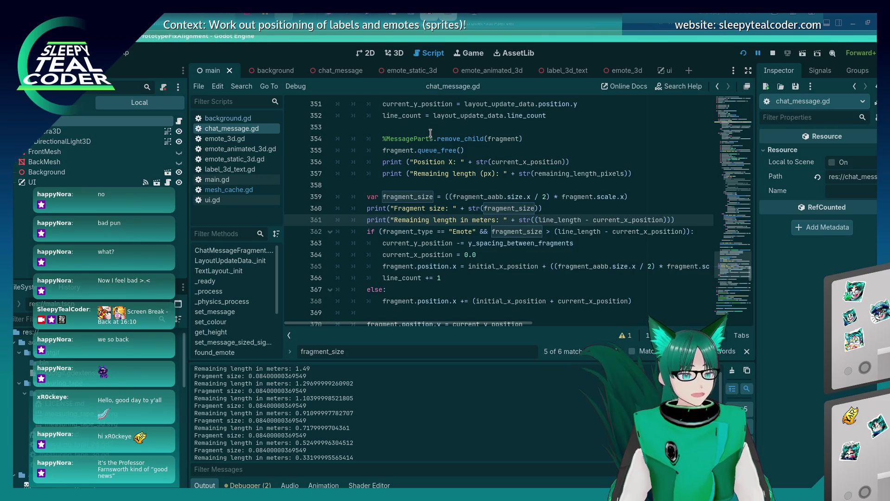
pyautogui.click(528, 254)
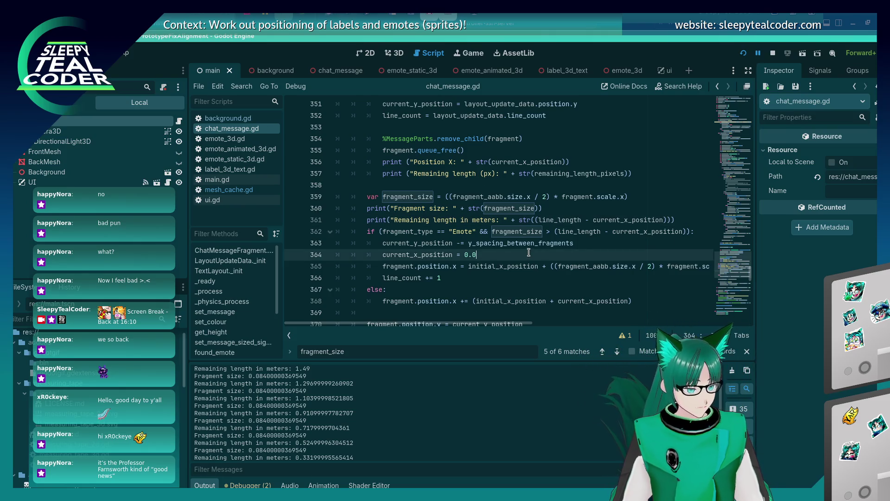
pyautogui.scroll(1, 444, 401)
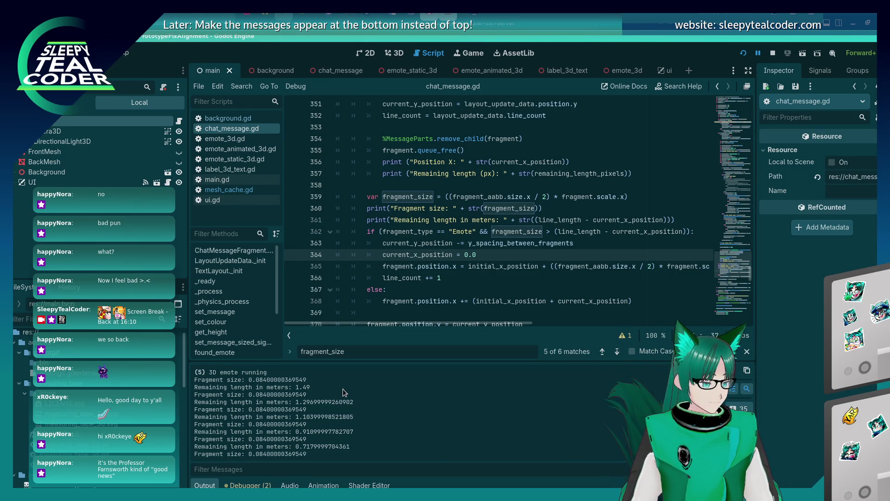
pyautogui.scroll(-1, 343, 392)
pyautogui.scroll(1, 343, 391)
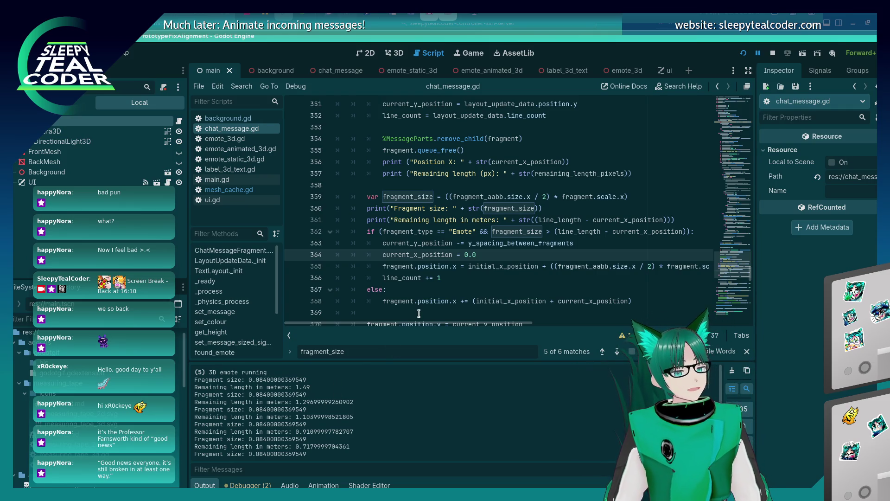
pyautogui.click(513, 275)
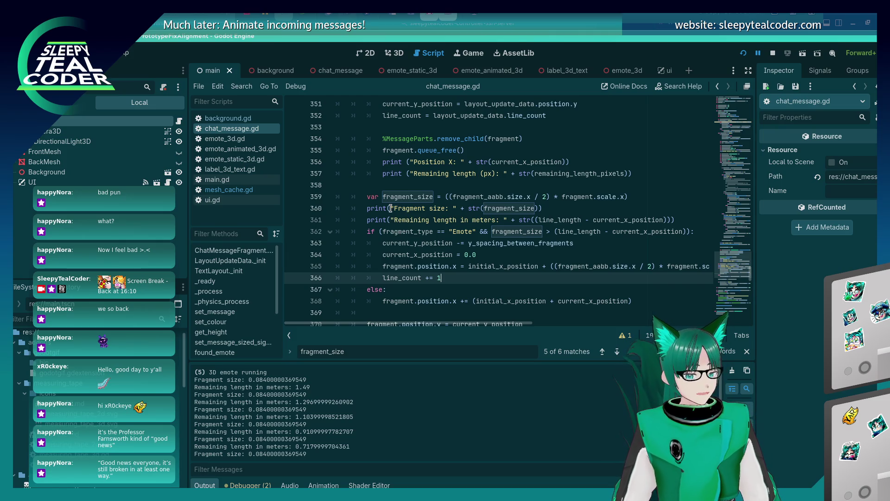
pyautogui.hotkey('alt', 'Tab')
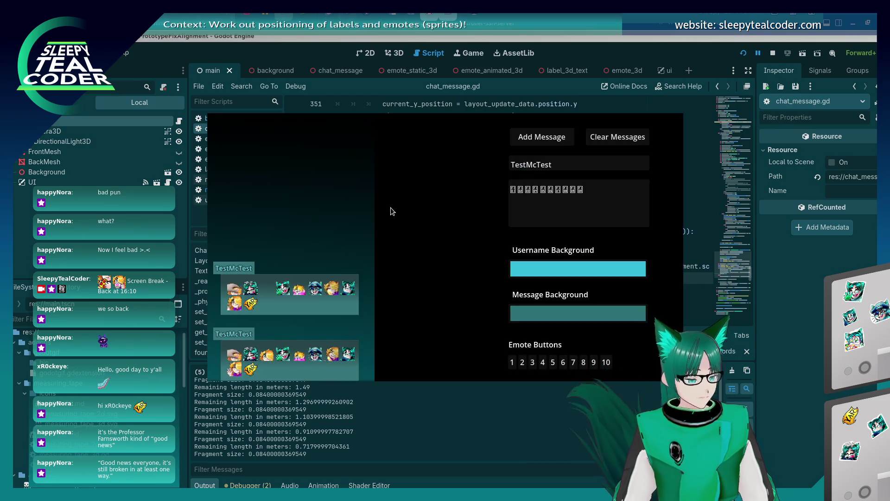
# - Remove the " / 2" from line 359 so fragment_size uses the full AABB width times scale
pyautogui.hotkey('alt', 'Tab')
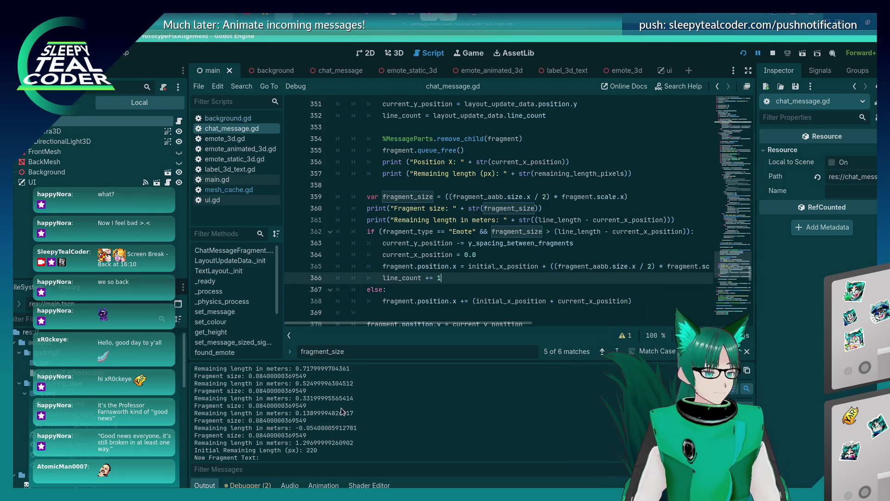
pyautogui.moveTo(454, 266)
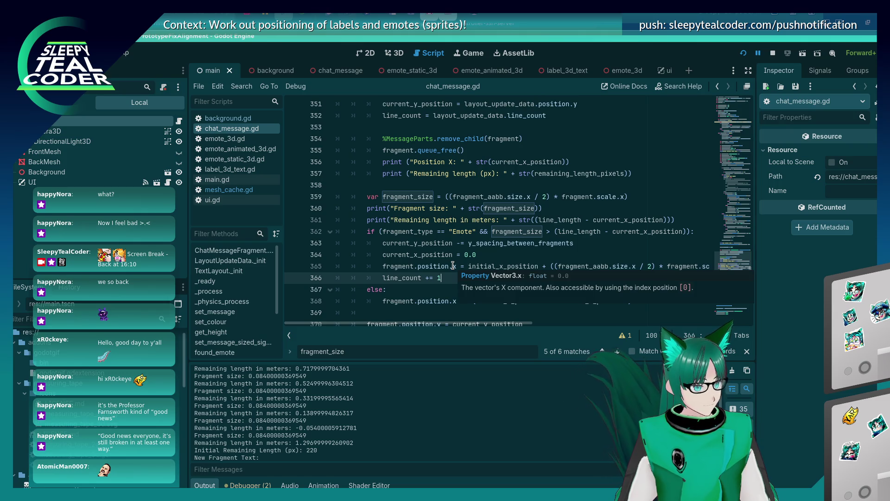
pyautogui.click(541, 197)
pyautogui.press('BackSpace')
pyautogui.press('BackSpace')
pyautogui.press('BackSpace')
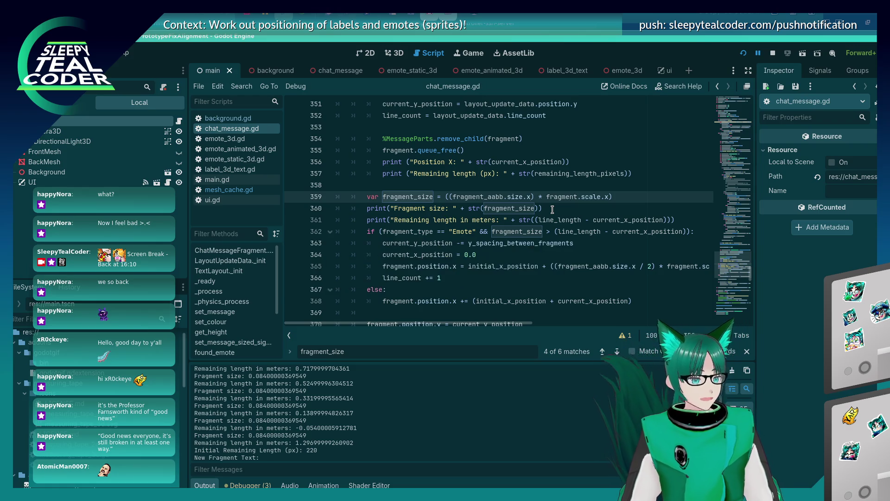
pyautogui.press('F5')
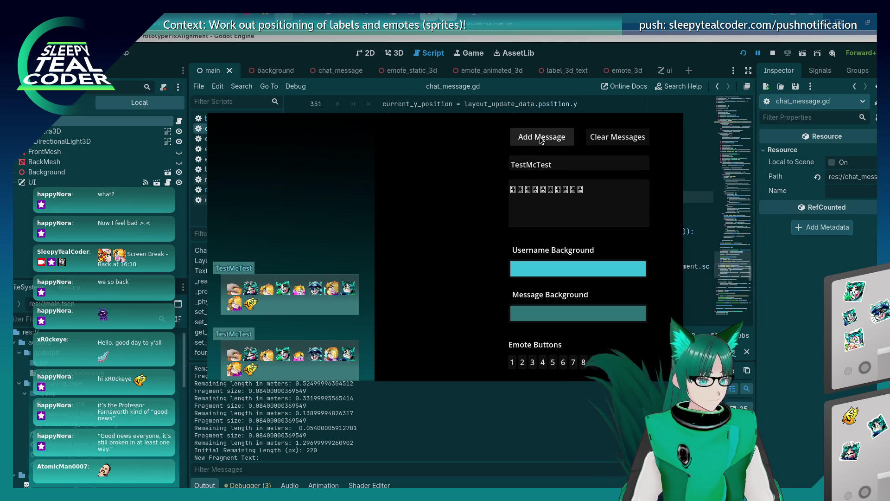
# - Post a TestMcTest emote message reading 😀iiiii to the chat preview
pyautogui.click(540, 140)
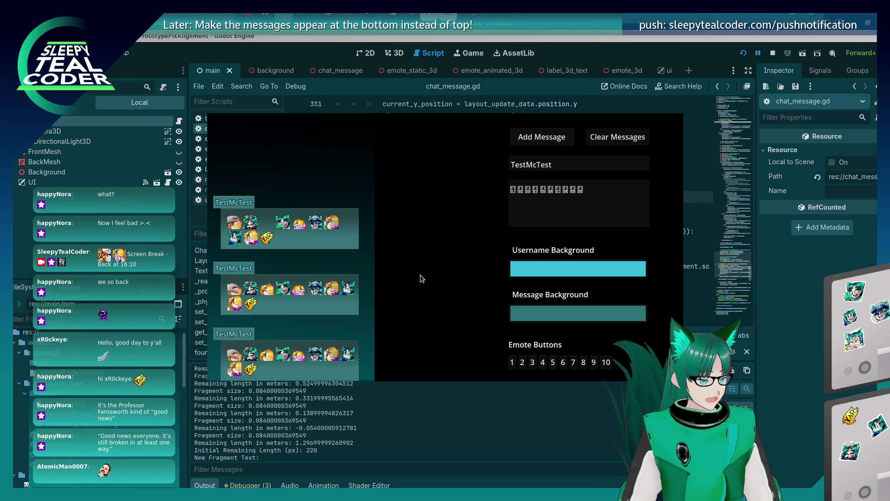
pyautogui.click(566, 206)
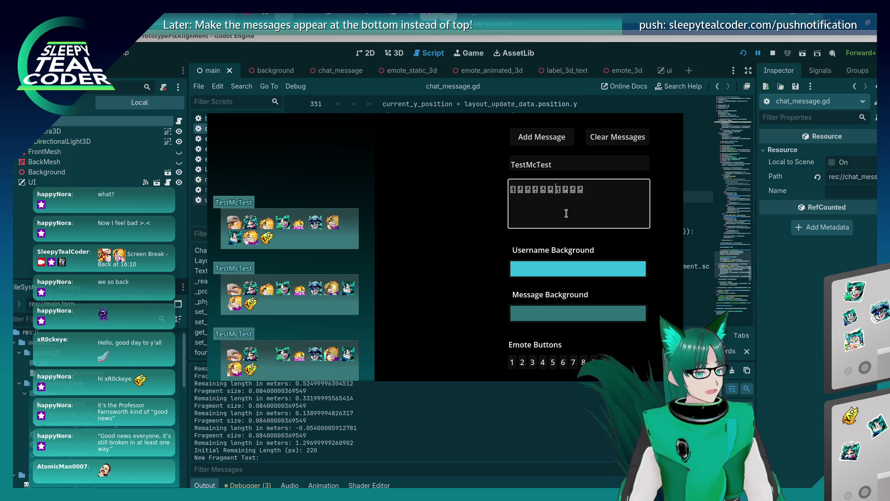
pyautogui.click(795, 291)
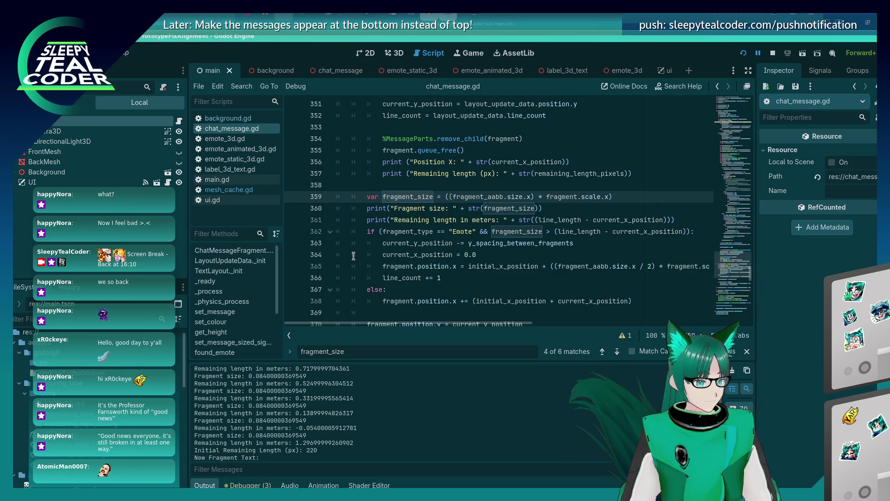
pyautogui.hotkey('alt', 'Tab')
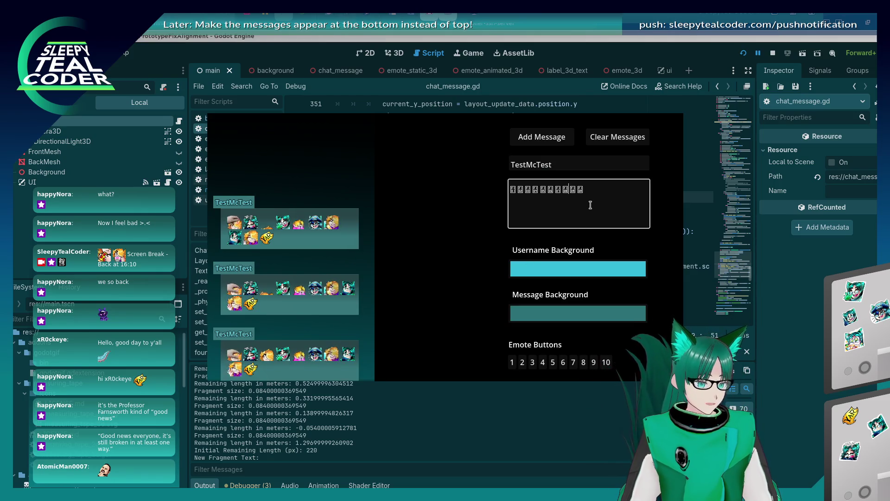
pyautogui.write('😀')
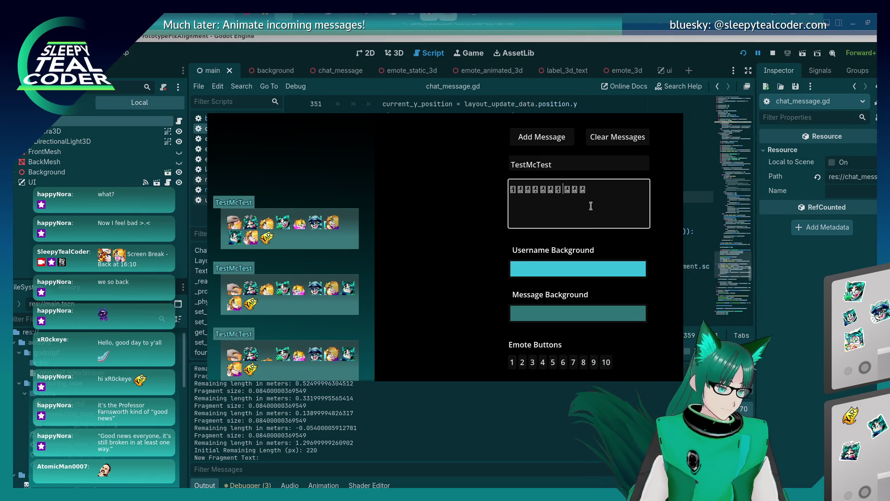
pyautogui.write('iiii')
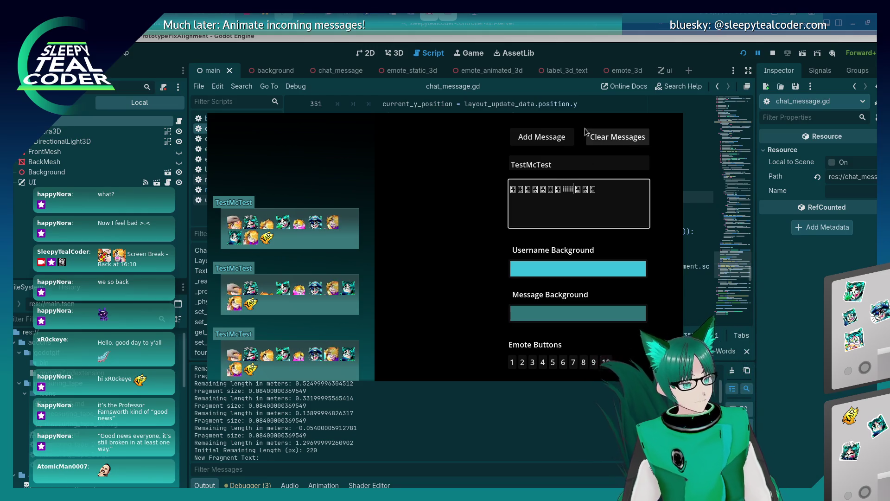
pyautogui.click(541, 137)
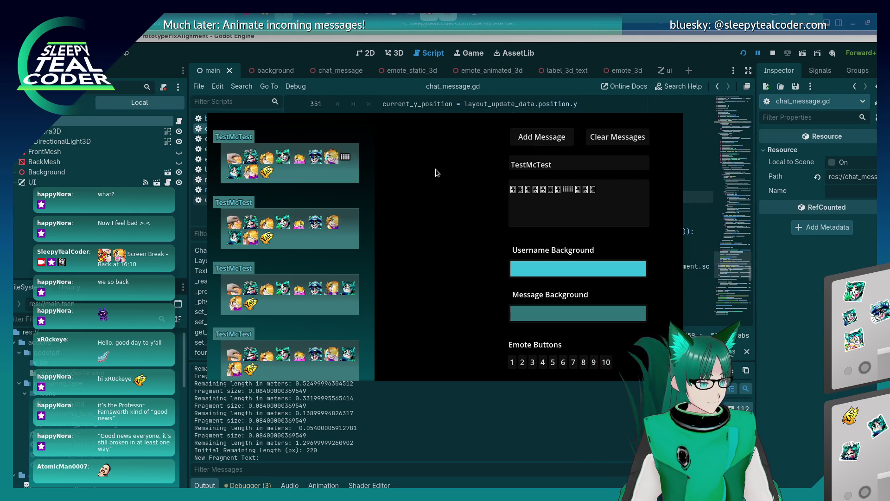
# - Post a version with extra i characters, then one with the word mmmmmmm
pyautogui.click(573, 183)
pyautogui.write('iiiii')
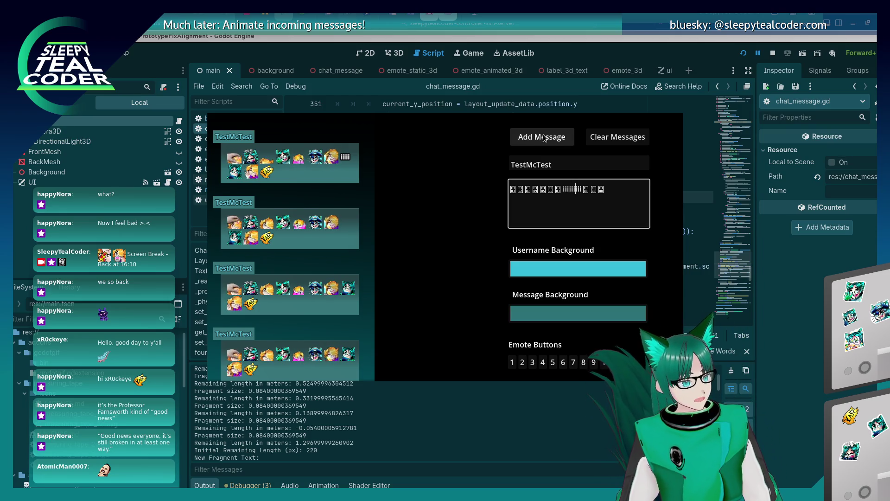
pyautogui.click(544, 139)
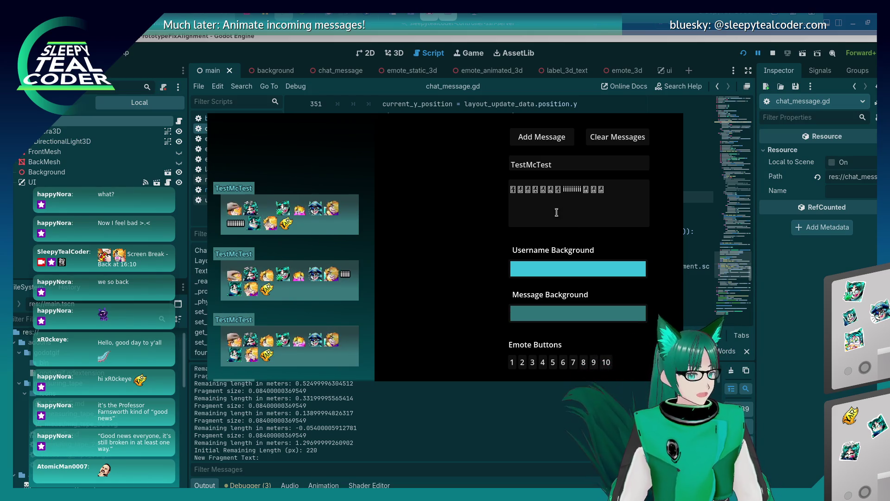
pyautogui.moveTo(565, 190); pyautogui.dragTo(579, 191)
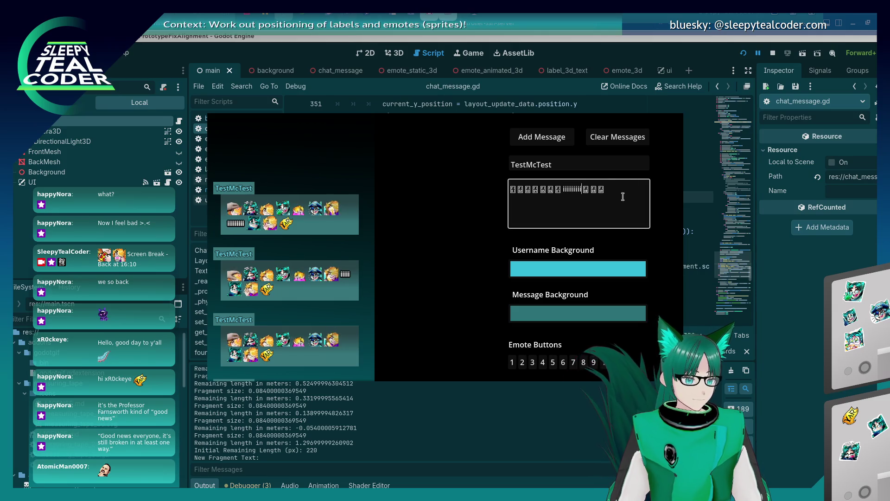
pyautogui.press('BackSpace')
pyautogui.press('BackSpace')
pyautogui.press('BackSpace')
pyautogui.press('BackSpace')
pyautogui.press('BackSpace')
pyautogui.press('BackSpace')
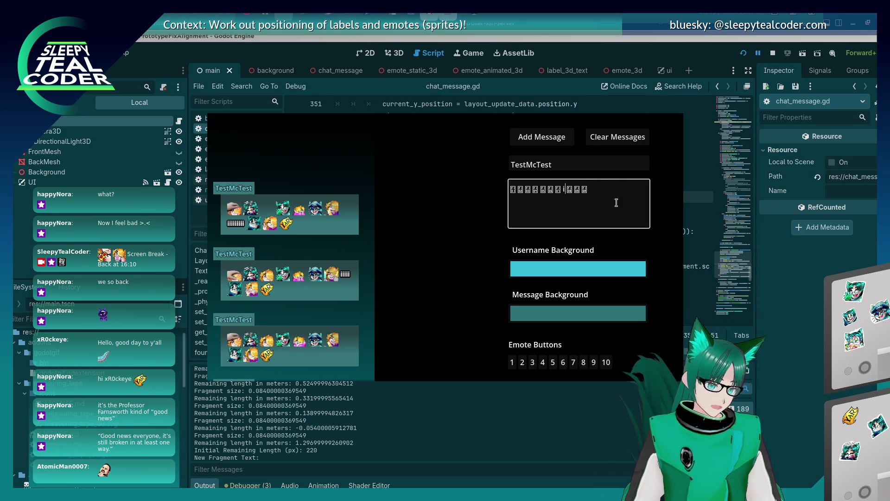
pyautogui.write('mmmmmmm')
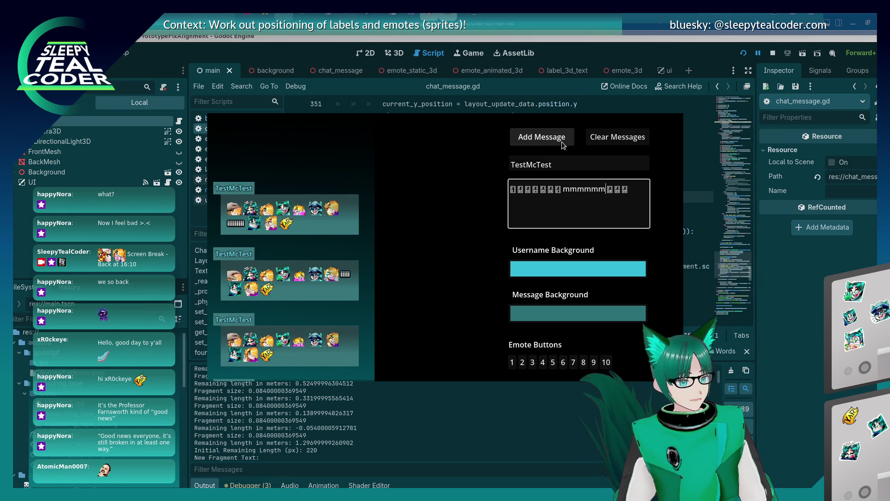
pyautogui.click(561, 139)
# - Shorten the word and post the mmm, mm and mii variants to test wrapping
pyautogui.click(600, 187)
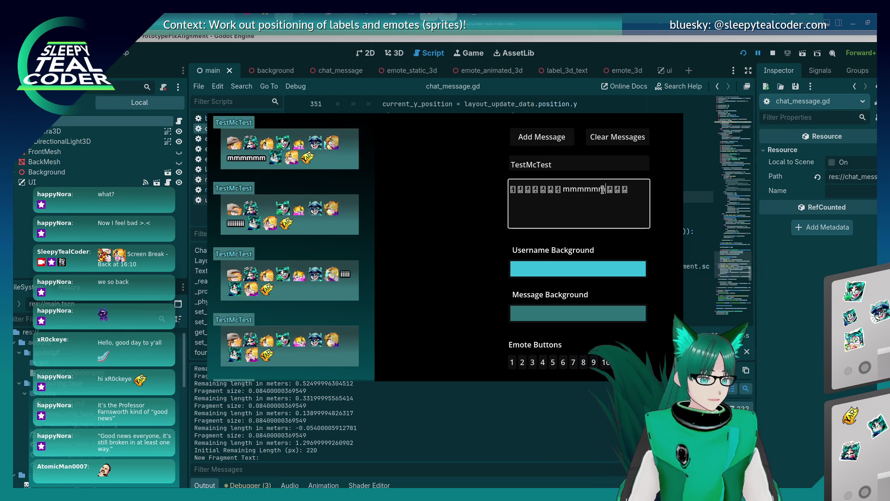
pyautogui.press('BackSpace')
pyautogui.press('BackSpace')
pyautogui.press('BackSpace')
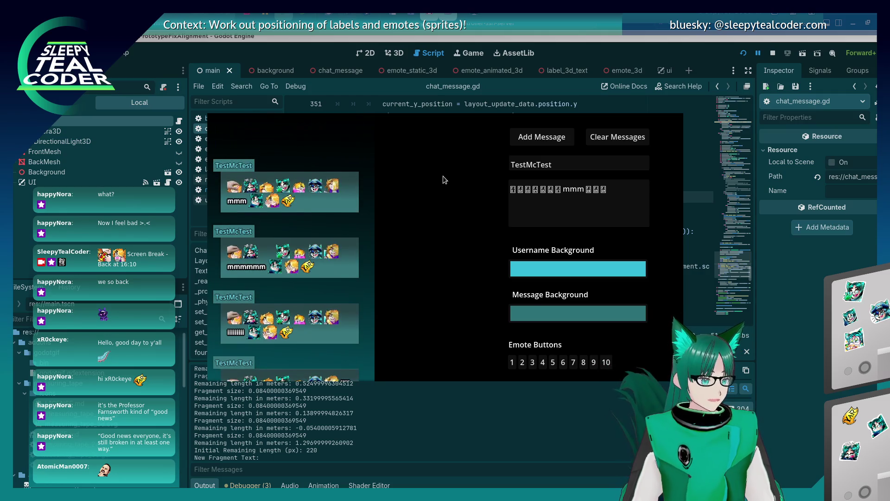
pyautogui.click(576, 193)
pyautogui.press('BackSpace')
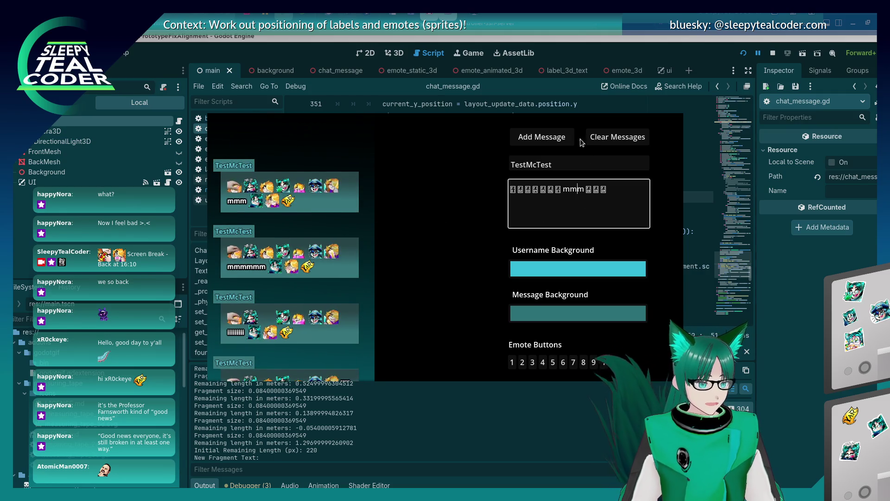
pyautogui.click(549, 138)
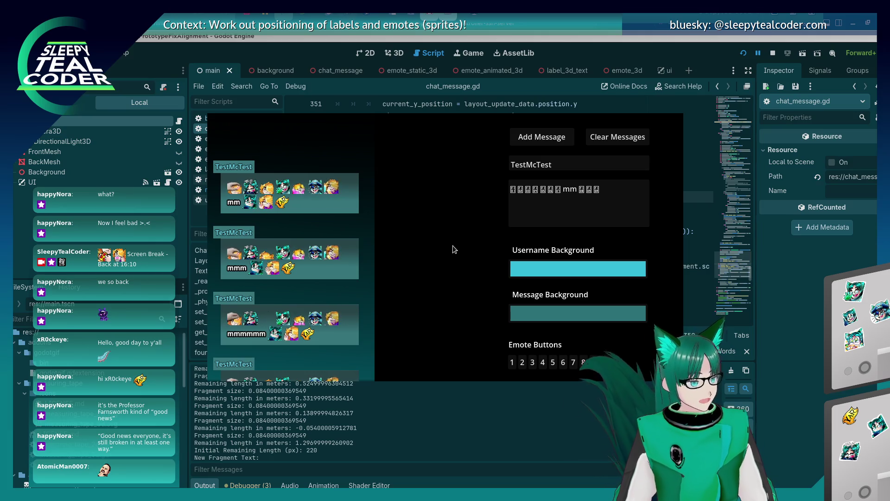
pyautogui.click(560, 192)
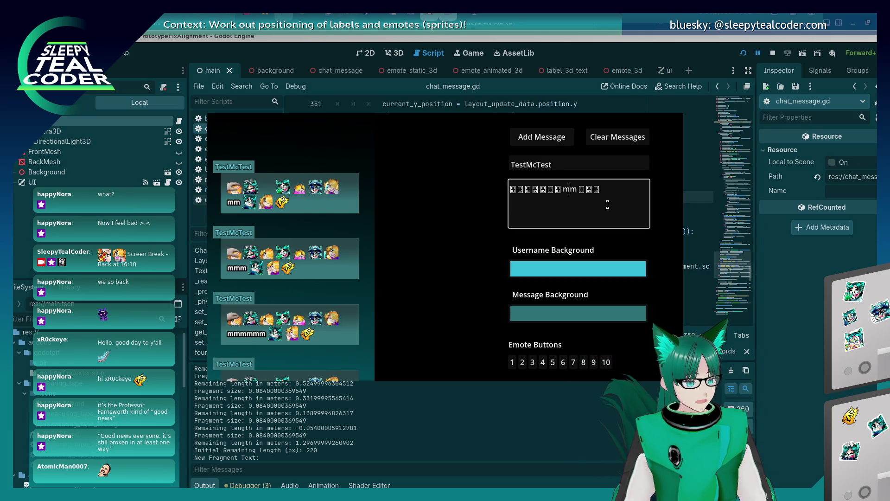
pyautogui.click(531, 142)
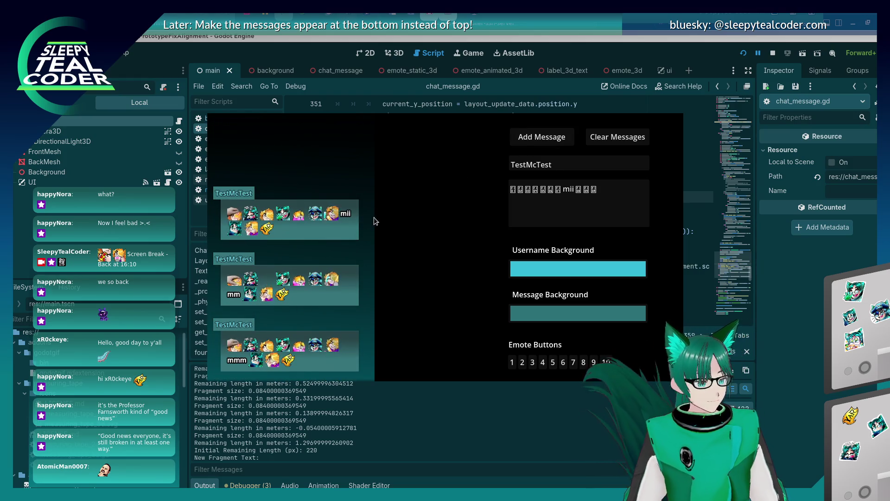
# - Post the mu and mw variants, then clear all messages from the chat preview
pyautogui.click(575, 188)
pyautogui.press('BackSpace')
pyautogui.press('BackSpace')
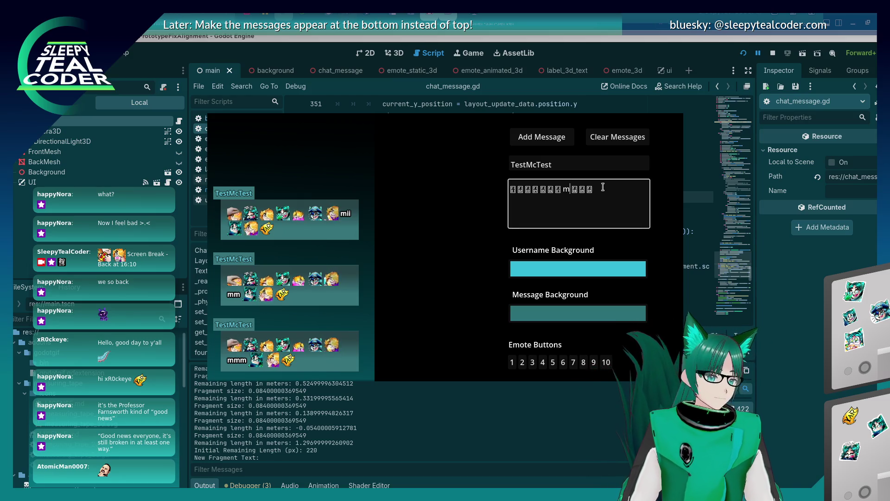
pyautogui.write('u')
pyautogui.click(550, 142)
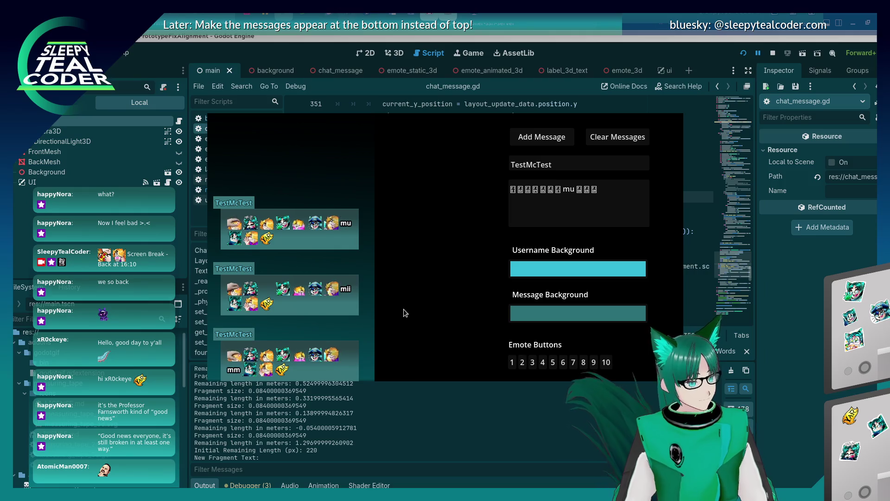
pyautogui.click(580, 188)
pyautogui.press('BackSpace')
pyautogui.write('w')
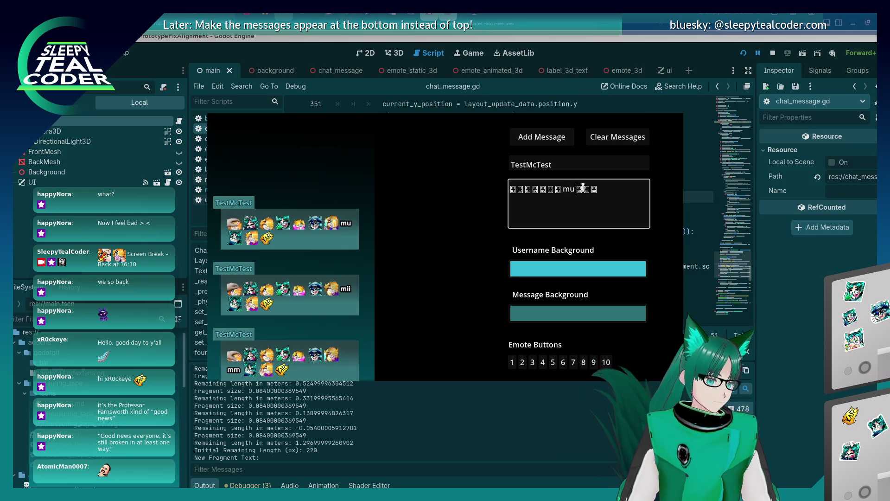
pyautogui.click(542, 136)
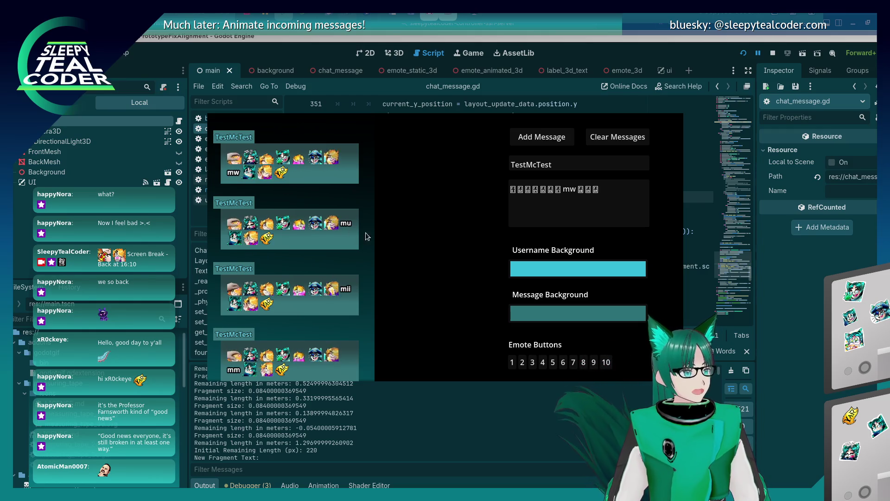
pyautogui.moveTo(599, 189); pyautogui.dragTo(419, 180)
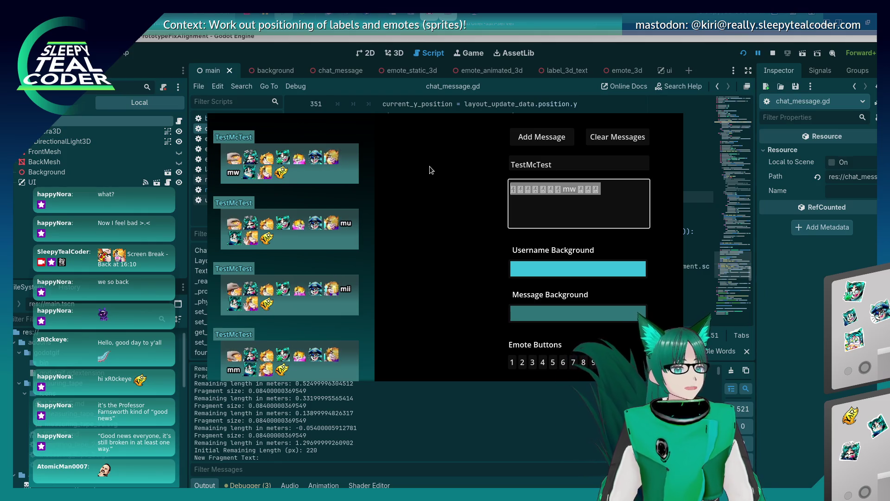
pyautogui.click(629, 148)
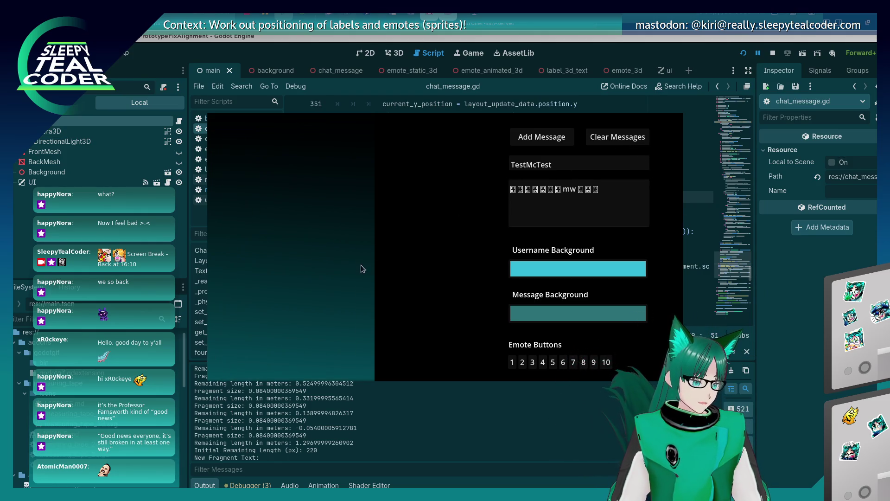
# - Post a Yaaarrrrrrrrrrrr message, then a two-line version with 26 extra a's
pyautogui.click(575, 216)
pyautogui.hotkey('ctrl', 'a')
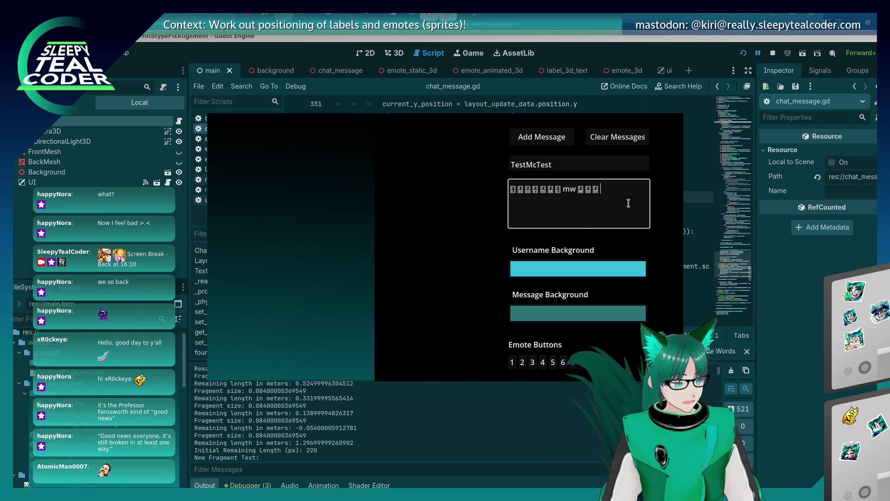
pyautogui.write('Yaaarrrrrrrrrrrr')
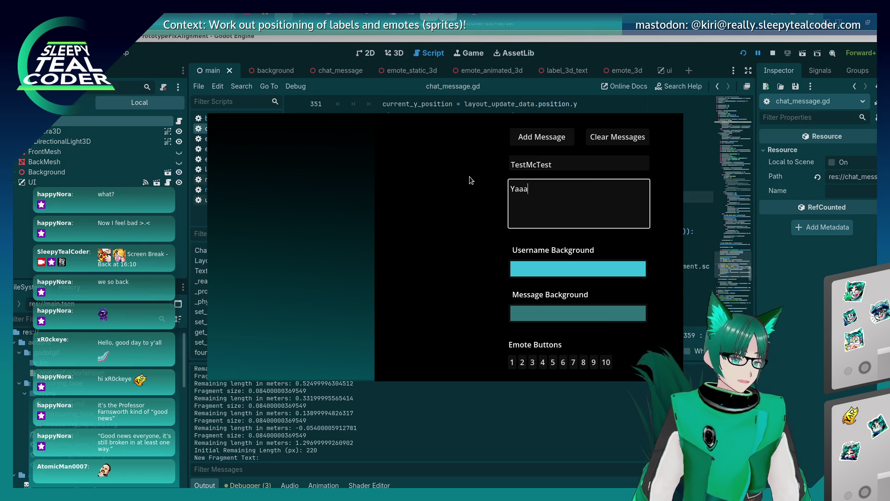
pyautogui.click(555, 135)
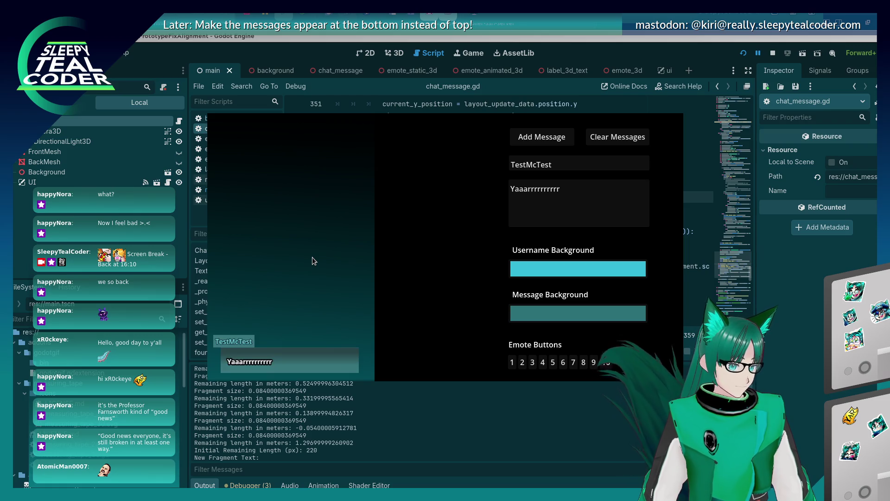
pyautogui.click(580, 208)
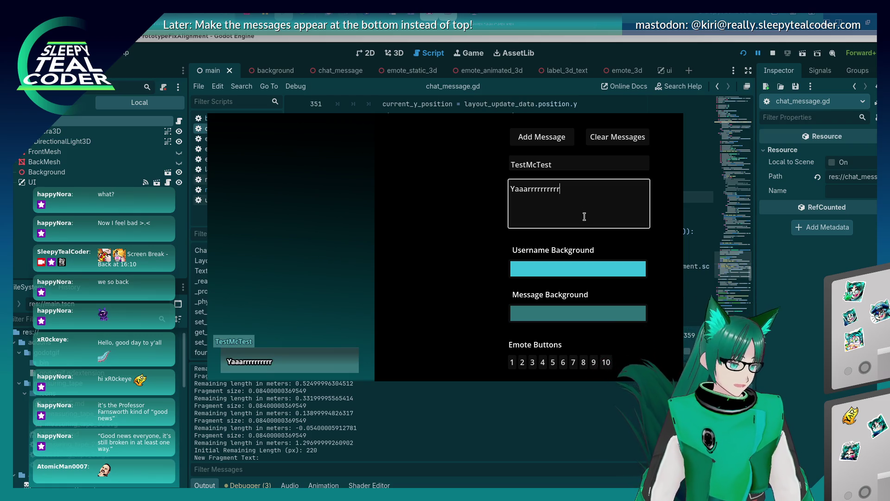
pyautogui.write('aaaaaaaaaaaaaaaaaaaaa')
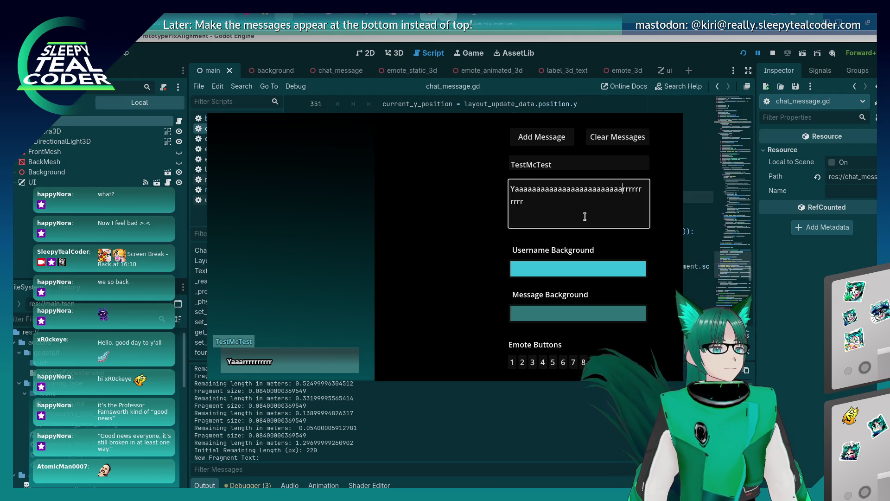
pyautogui.write('aaaaaa')
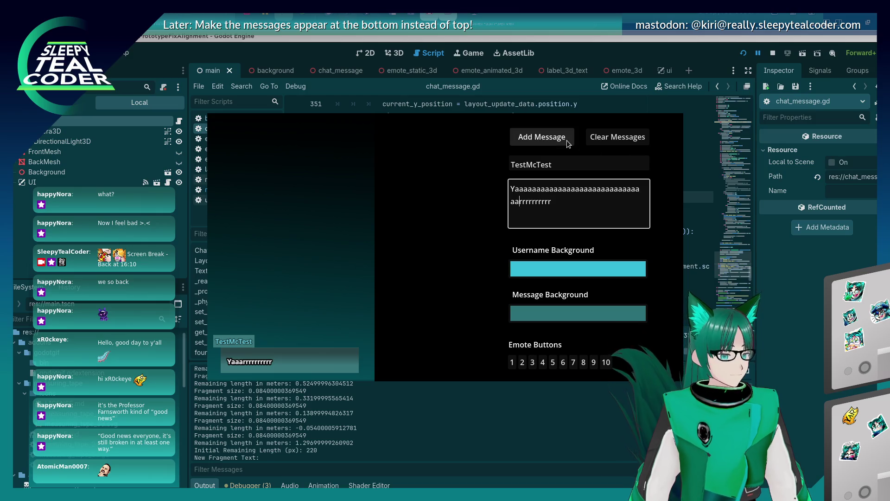
pyautogui.click(568, 140)
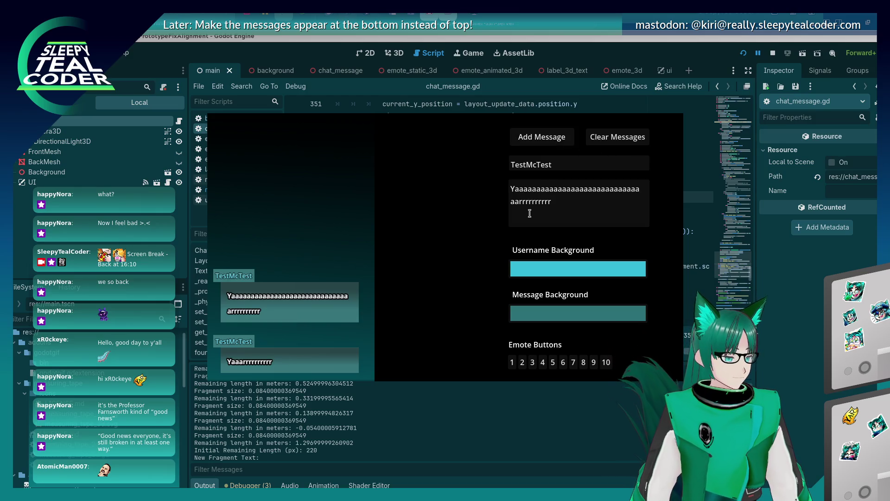
# - Lengthen the text to three wrapped lines, post it, then post a version with an inserted space
pyautogui.click(551, 200)
pyautogui.write('aaaaaaaaaaaaaaaaaaaaaaaaaaaaaaaaaaaaaaaaaaaaaaaaaaa')
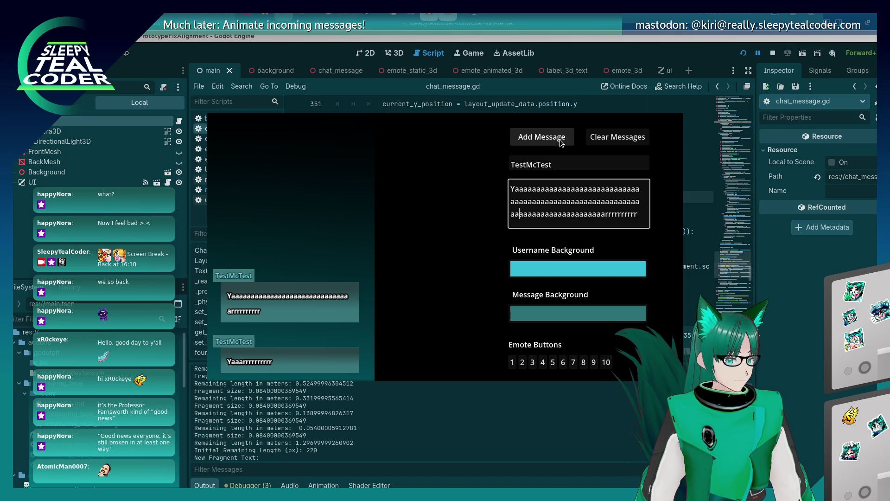
pyautogui.click(560, 139)
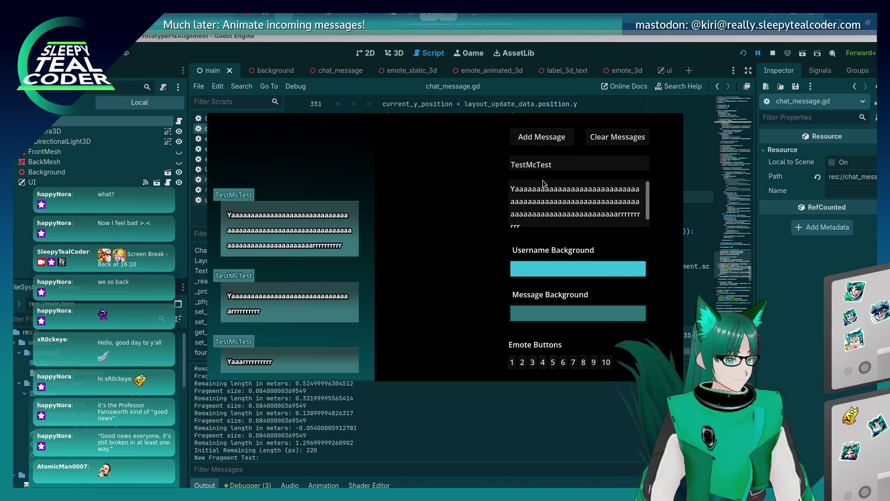
pyautogui.click(574, 202)
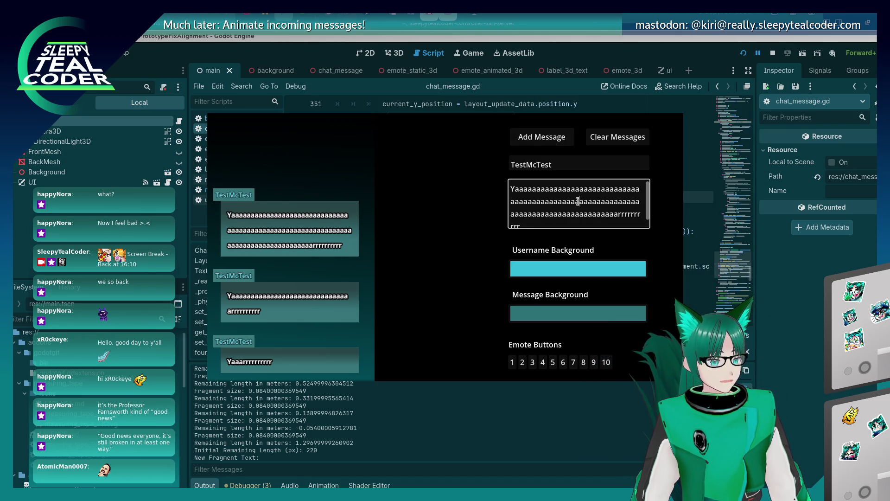
pyautogui.click(541, 137)
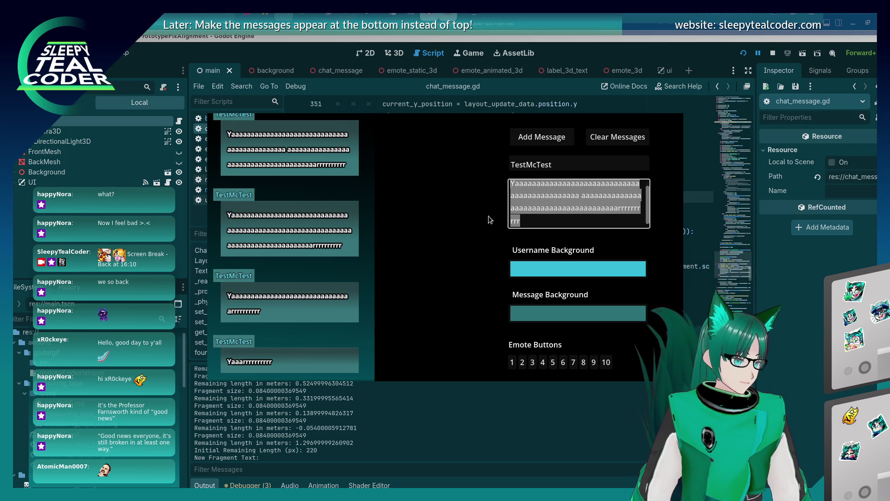
# - Post a long repeated 'Beep Beep Beep…' message wrapping over four lines, then return to chat_message.gd
pyautogui.write('Beep')
pyautogui.hotkey('ctrl', 'a')
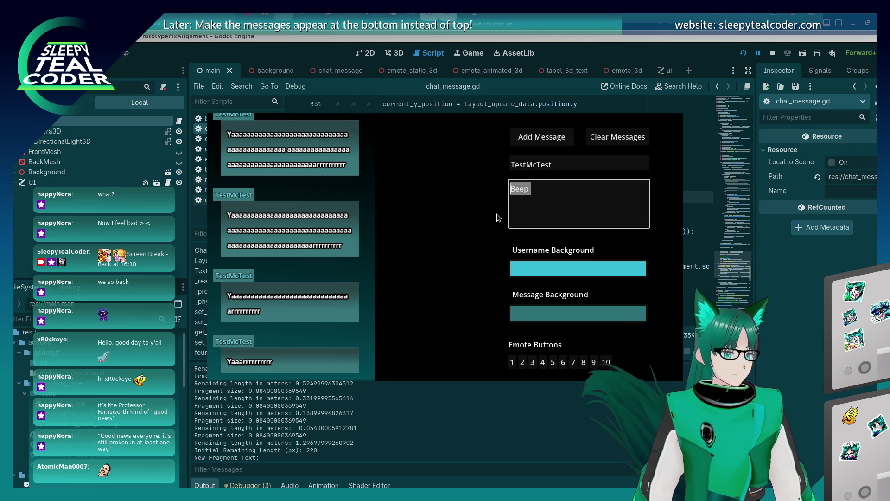
pyautogui.press('Right')
pyautogui.write('Beep Beep Beep Beep Beep Beep Beep Beep Beep Beep Beep ')
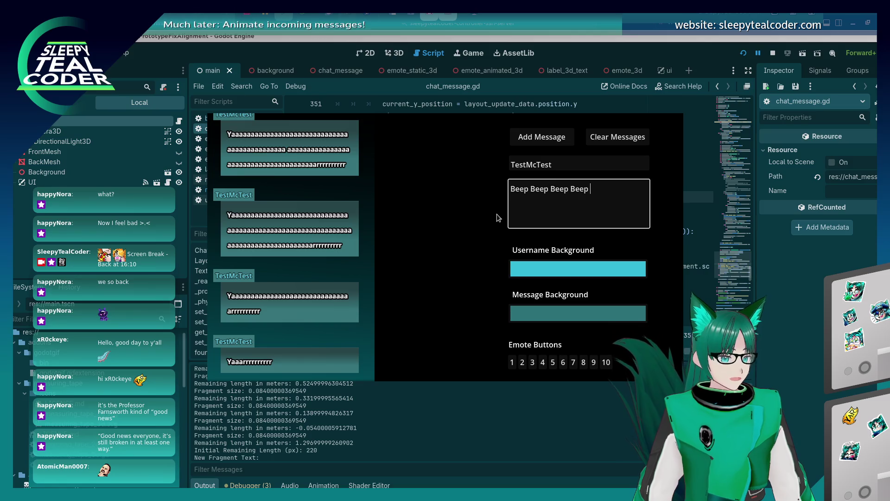
pyautogui.write('Beep Beep Beep Beep Beep Beep Beep Beep Beep Beep Beep ')
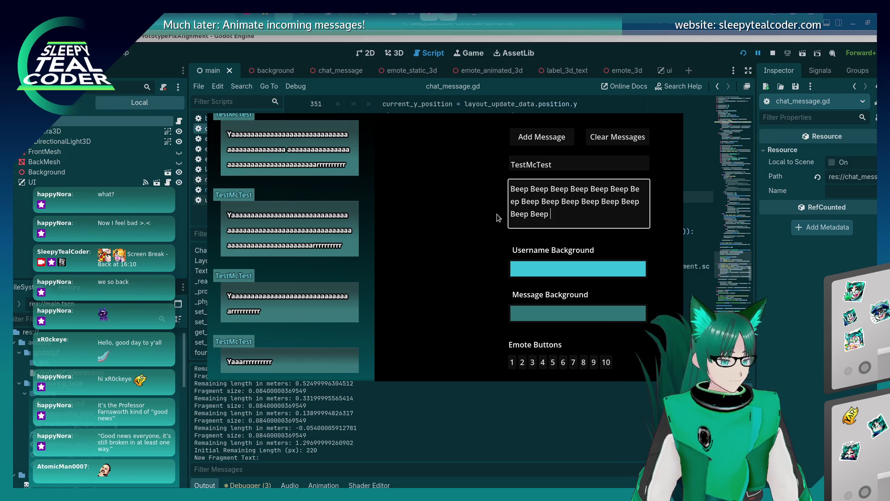
pyautogui.write('Beep')
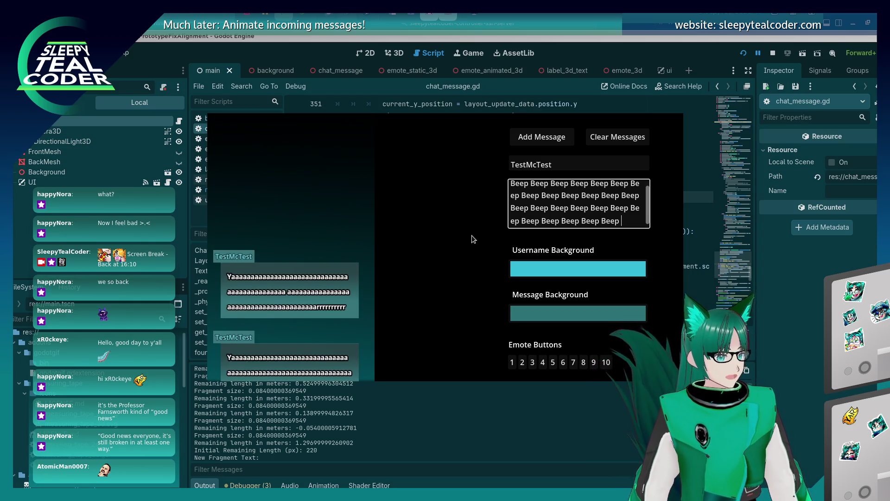
pyautogui.click(550, 132)
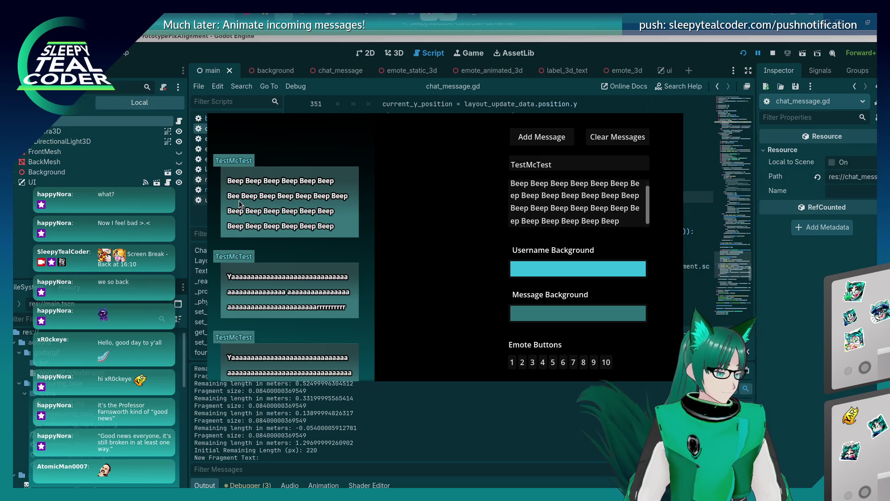
pyautogui.scroll(1, 576, 204)
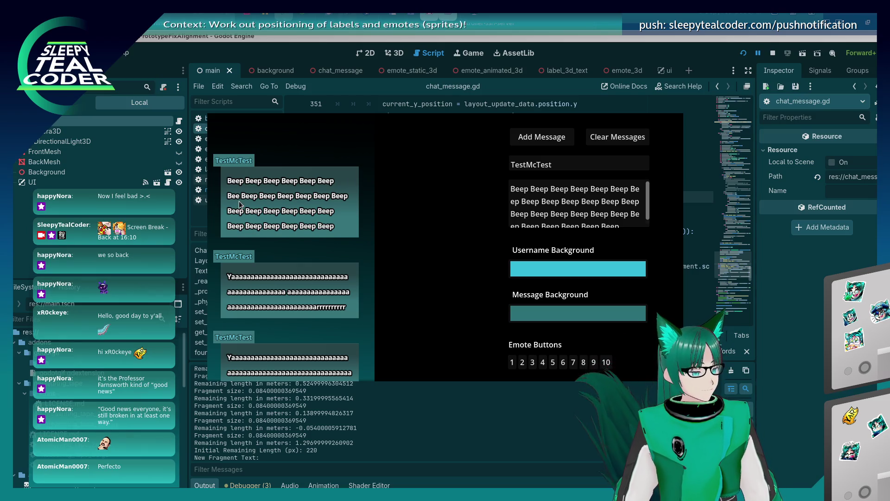
pyautogui.click(816, 291)
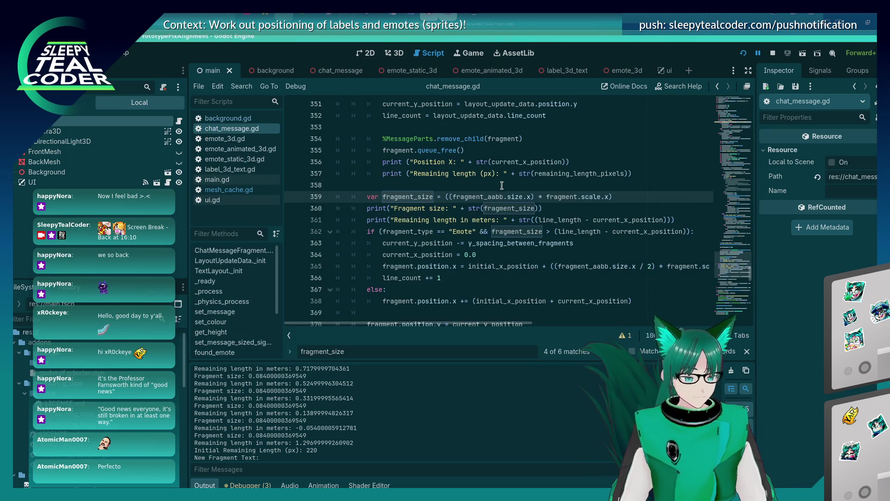
# - Scroll through chat_message.gd and place the caret in the commented-out wrapping block
pyautogui.scroll(-5, 501, 186)
pyautogui.scroll(8, 502, 186)
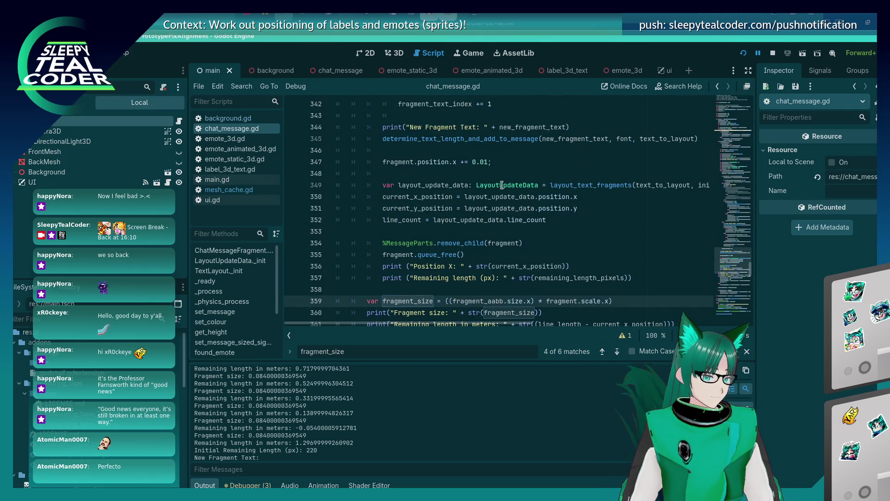
pyautogui.scroll(8, 501, 185)
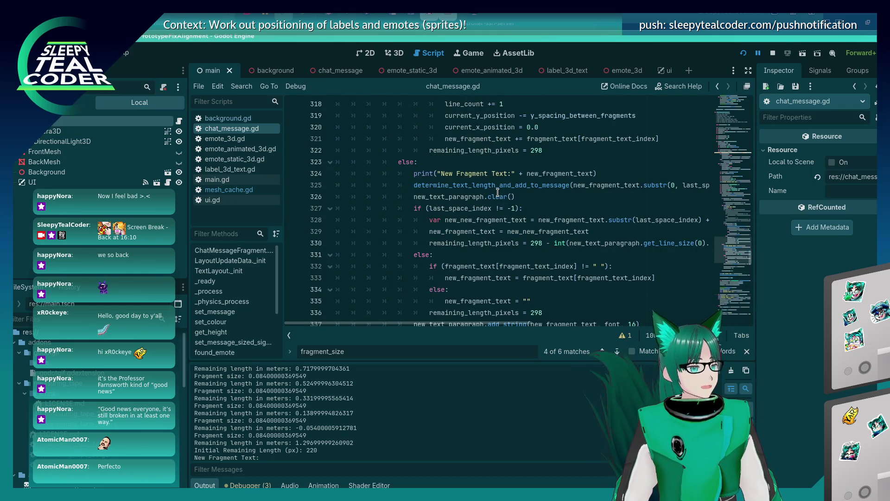
pyautogui.scroll(-11, 497, 192)
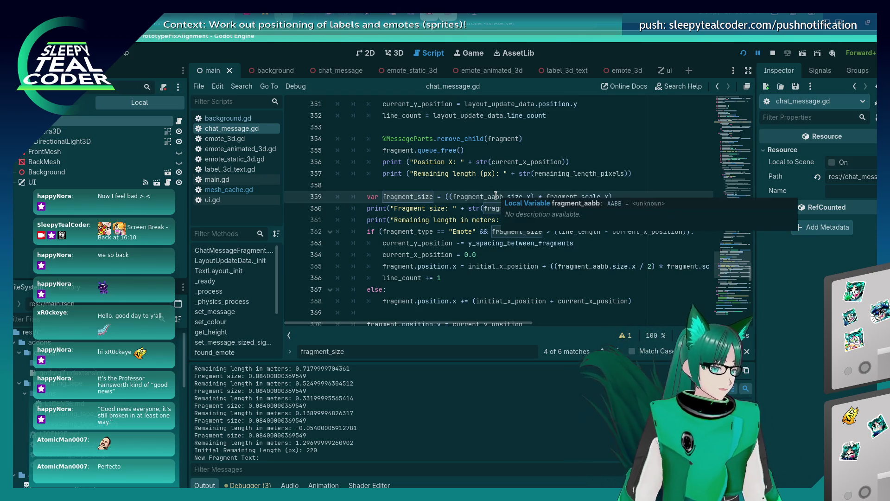
pyautogui.scroll(7, 465, 222)
pyautogui.scroll(10, 465, 222)
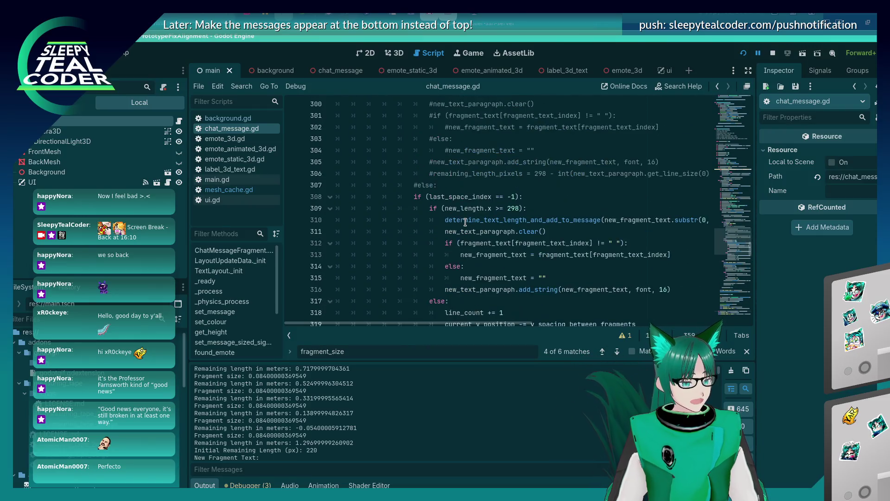
pyautogui.scroll(2, 465, 222)
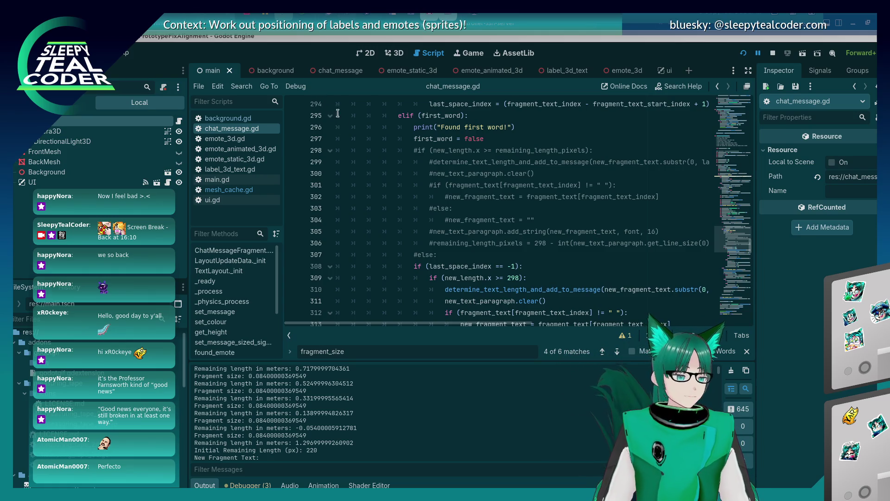
pyautogui.click(450, 224)
# - Review the surrounding wrapping code, then switch back to the running chat test
pyautogui.scroll(3, 450, 224)
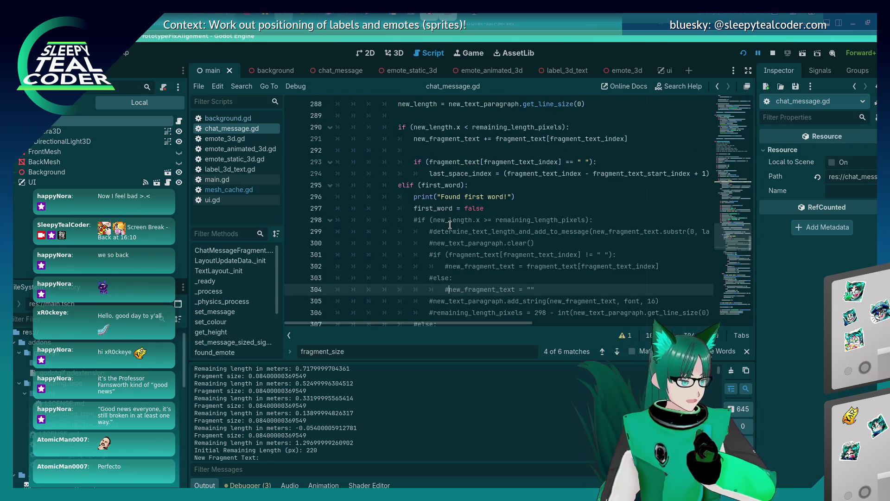
pyautogui.scroll(3, 450, 225)
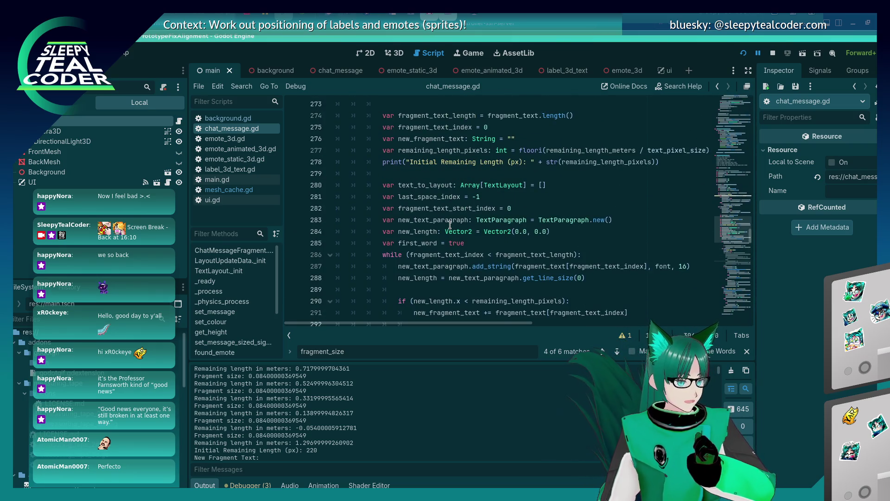
pyautogui.scroll(-10, 450, 224)
pyautogui.scroll(-20, 450, 224)
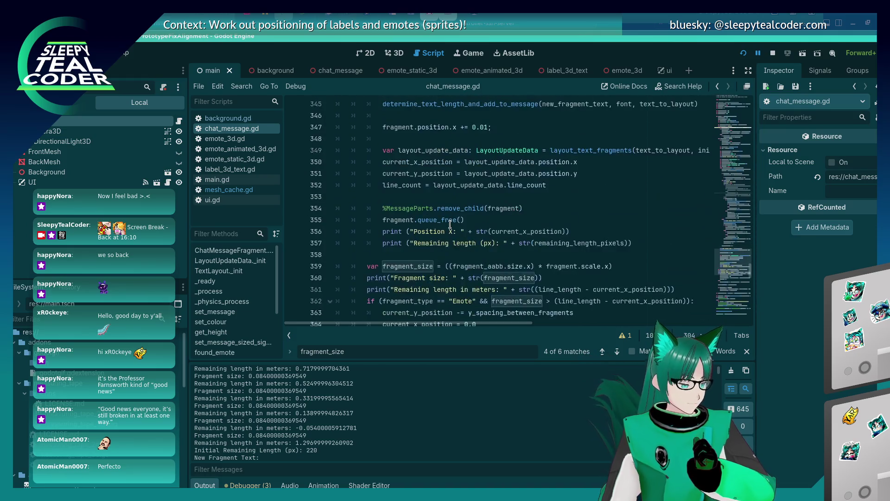
pyautogui.scroll(-6, 450, 221)
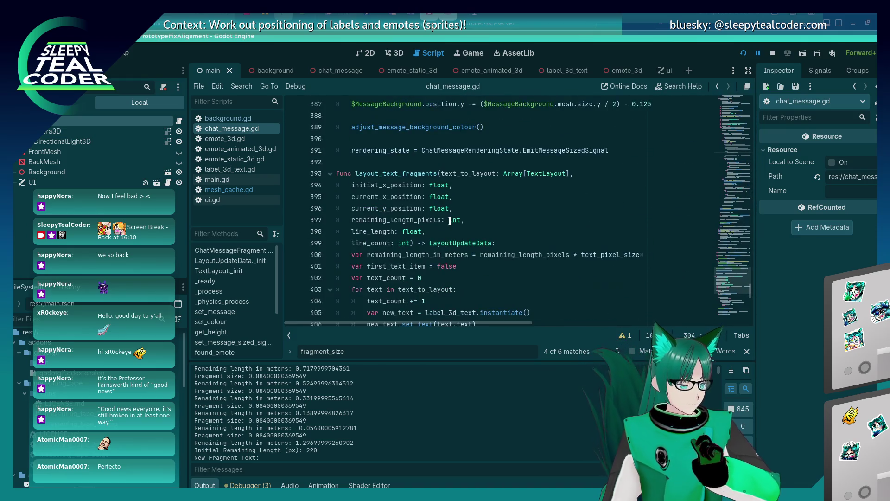
pyautogui.hotkey('alt', 'Tab')
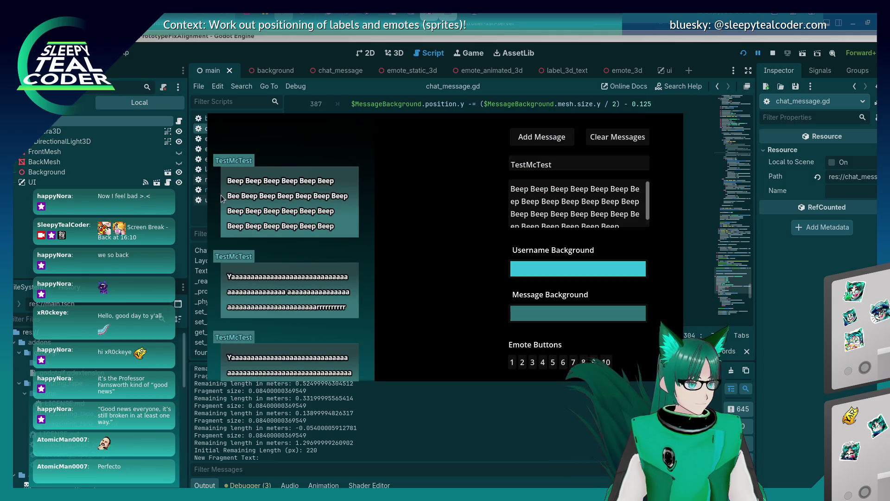
# - Back in the editor, select the 'Found first word!' and fragment lines in the Output log
pyautogui.click(394, 428)
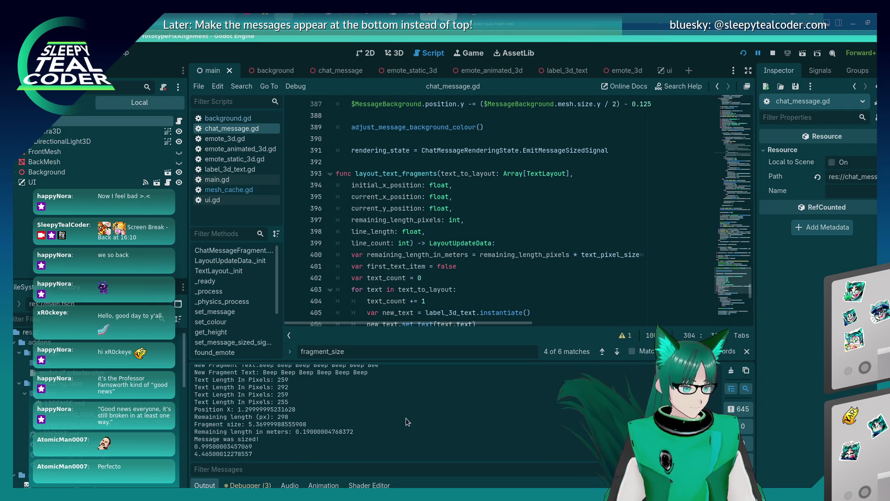
pyautogui.scroll(1, 405, 420)
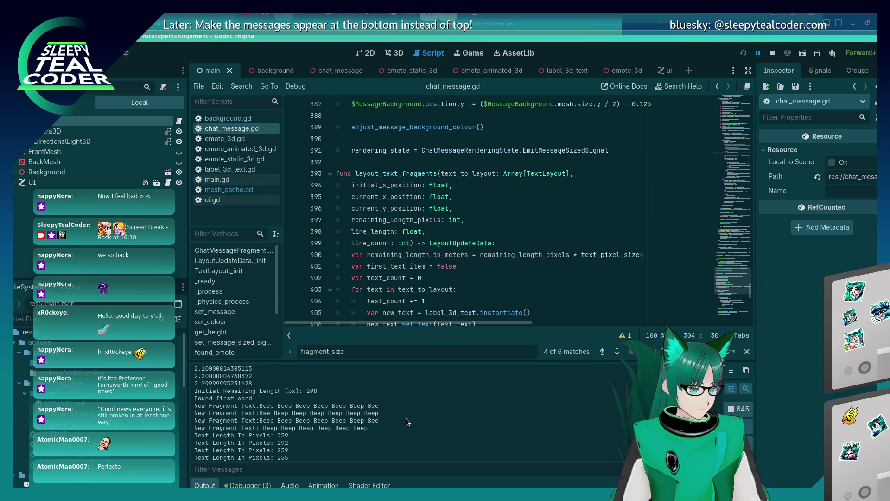
pyautogui.hotkey('alt', 'Tab')
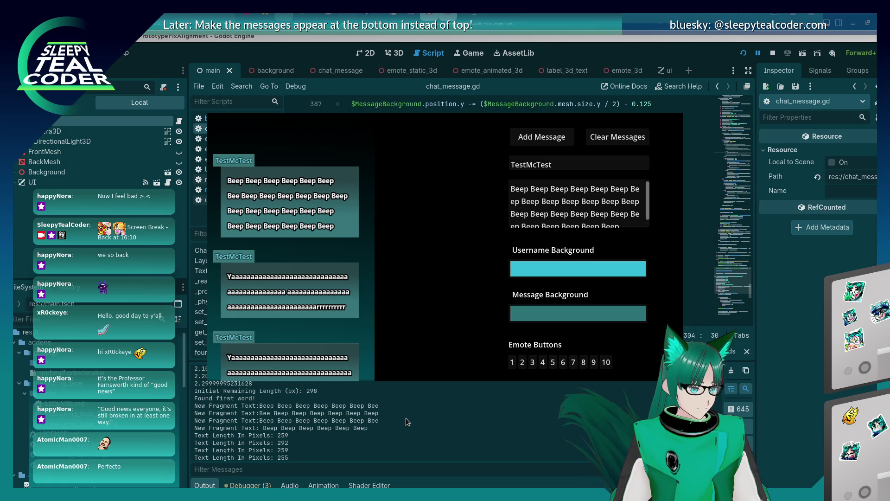
pyautogui.click(383, 425)
pyautogui.moveTo(383, 426)
pyautogui.mouseDown()
pyautogui.moveTo(279, 420)
pyautogui.moveTo(322, 406)
pyautogui.moveTo(189, 398)
pyautogui.mouseUp()
pyautogui.click(266, 398)
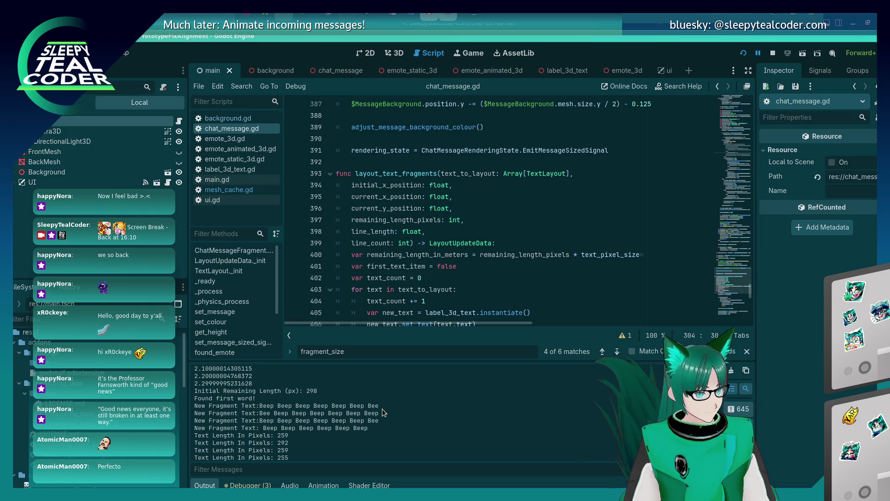
# - Highlight the first fragment's Beep text in the log, then switch between game and script
pyautogui.click(359, 423)
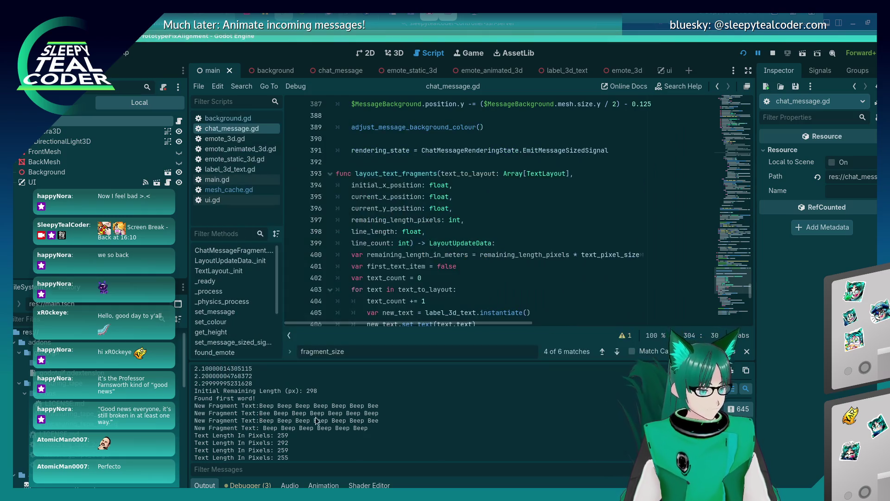
pyautogui.moveTo(260, 406); pyautogui.dragTo(333, 402)
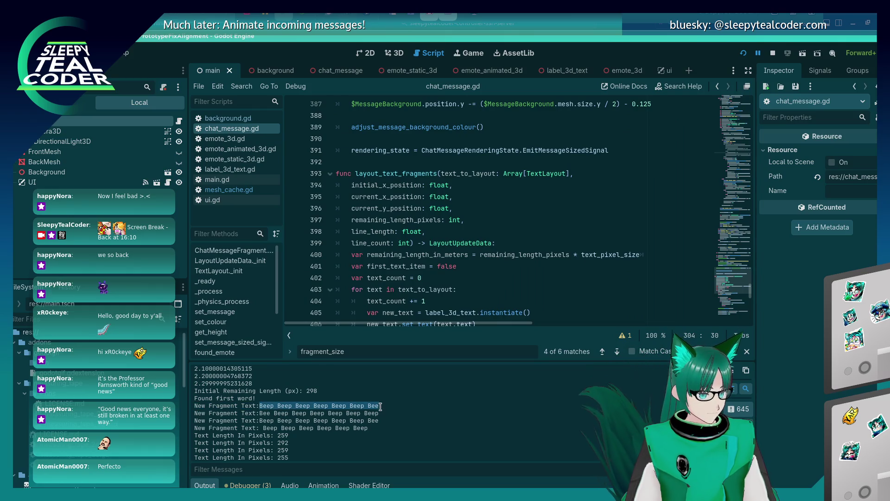
pyautogui.click(387, 424)
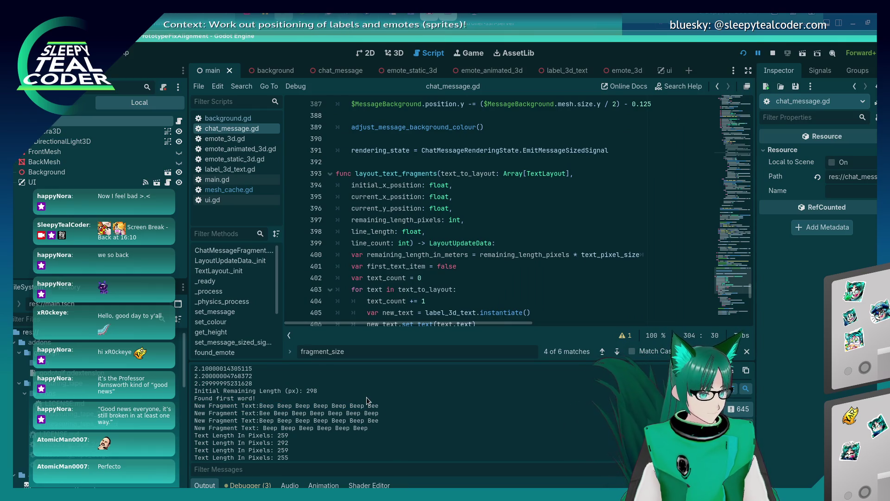
pyautogui.hotkey('alt', 'Tab')
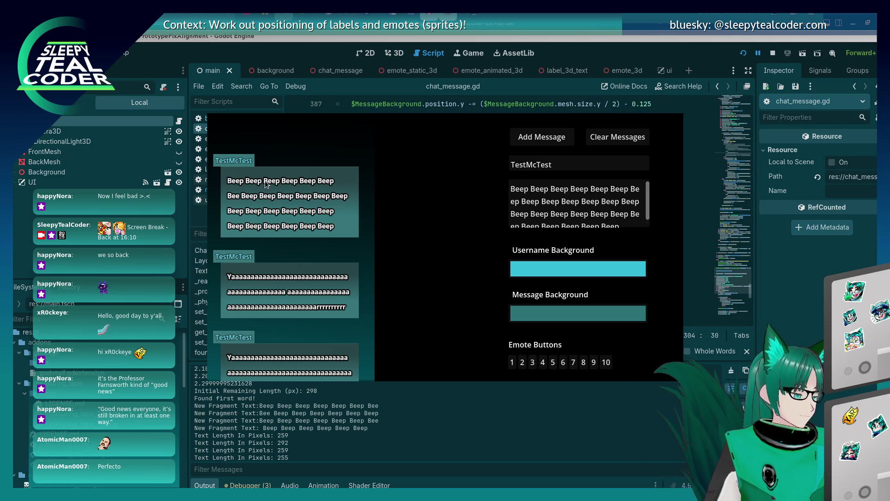
pyautogui.press('F8')
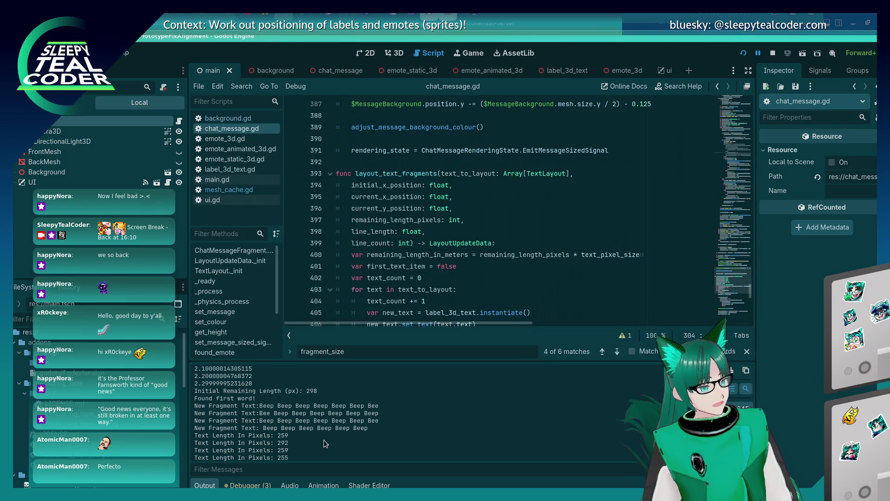
pyautogui.scroll(1, 327, 430)
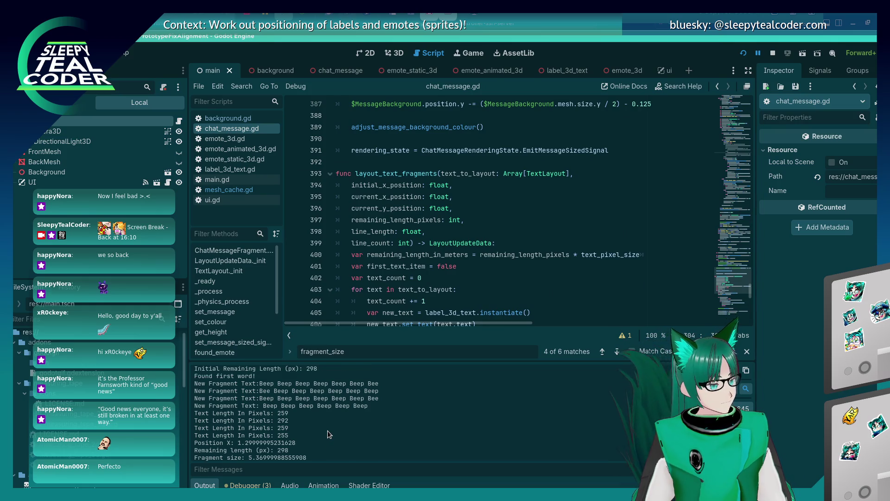
pyautogui.scroll(-1, 327, 431)
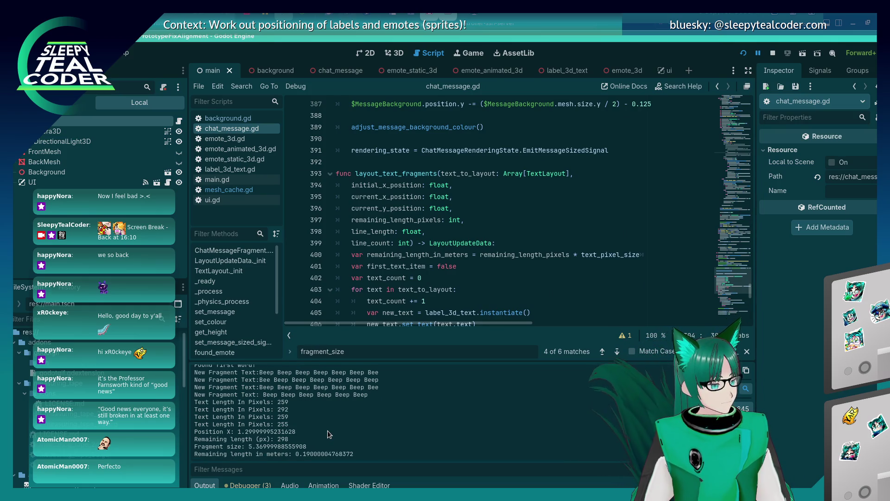
pyautogui.scroll(1, 327, 430)
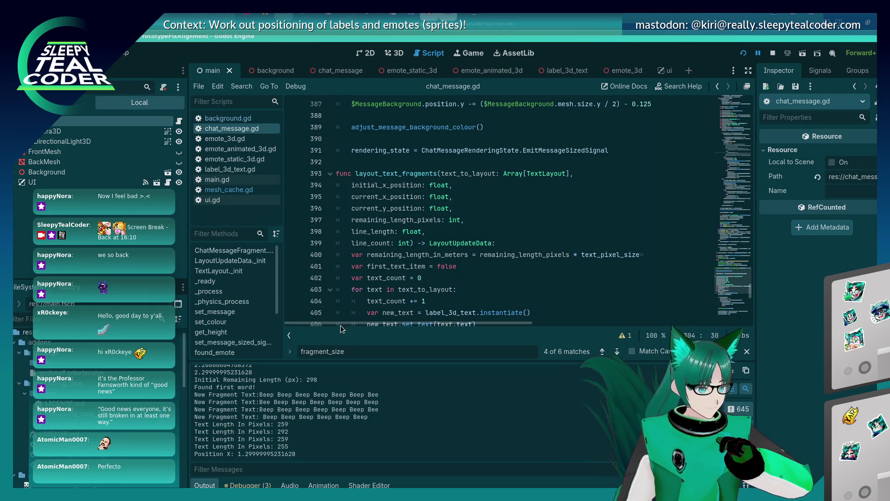
# - Scroll up through chat_message.gd to the wrapping loop around line 324
pyautogui.scroll(13, 501, 292)
pyautogui.scroll(2, 501, 292)
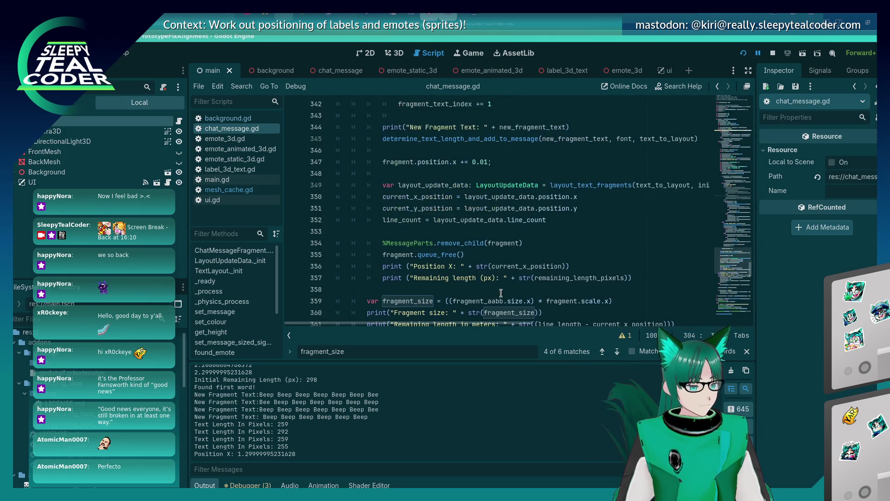
pyautogui.scroll(11, 501, 292)
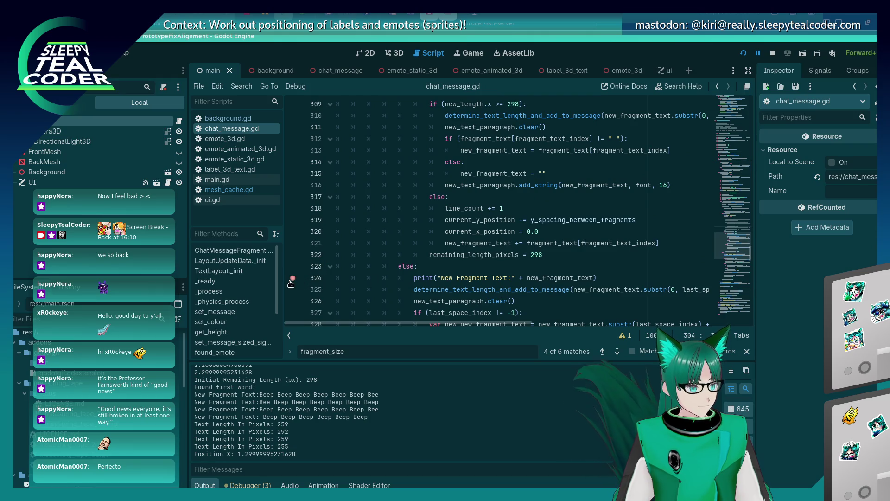
pyautogui.scroll(3, 429, 263)
pyautogui.scroll(7, 430, 264)
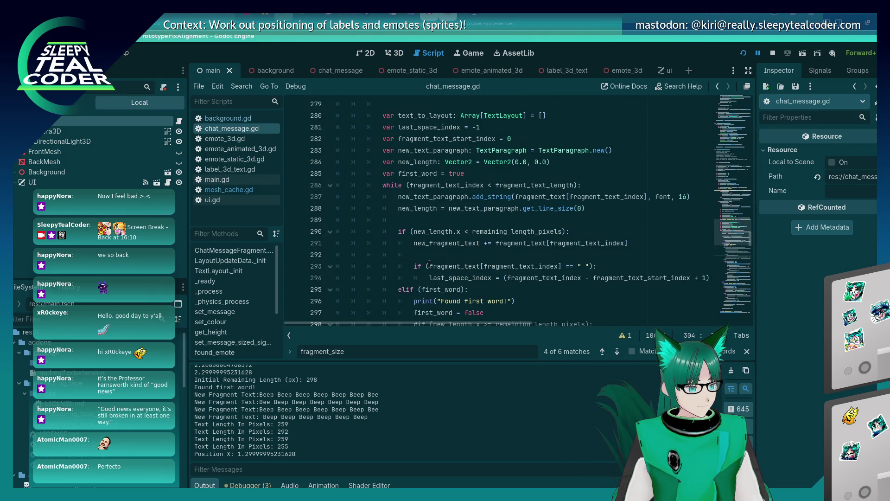
pyautogui.scroll(-11, 429, 263)
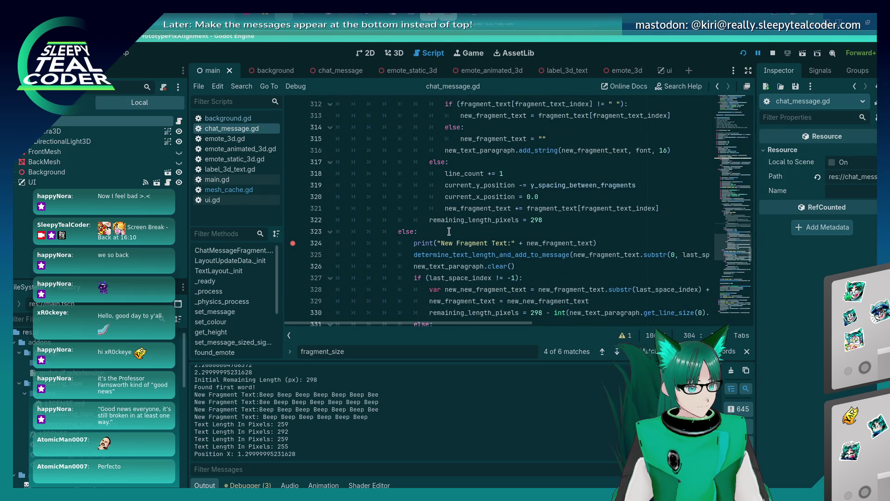
pyautogui.scroll(6, 453, 226)
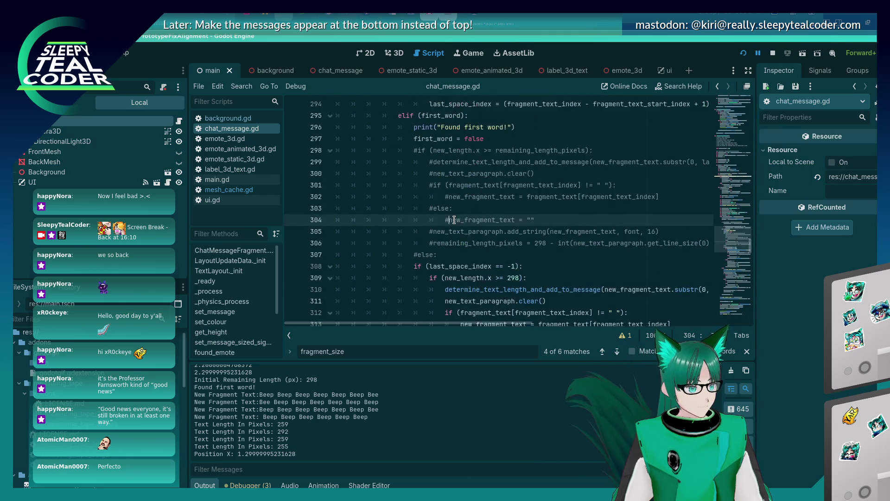
pyautogui.scroll(-7, 454, 220)
pyautogui.scroll(-1, 453, 222)
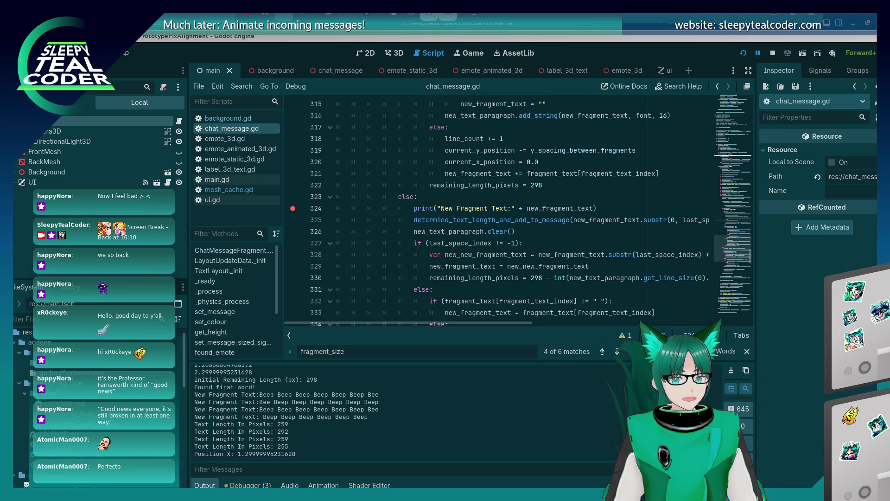
# - Add a game message to hit the line 324 breakpoint and check new_fragment_text ('Beep Beep Beep Beep Beep Beep Bee')
pyautogui.click(479, 208)
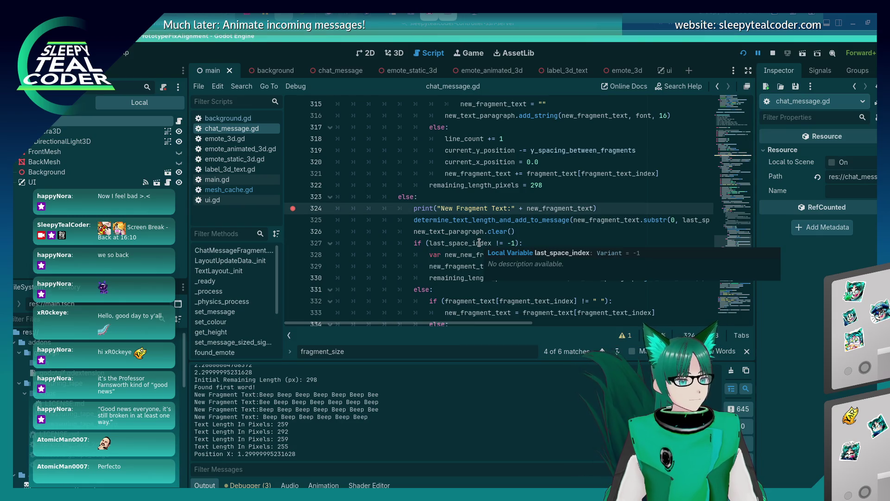
pyautogui.hotkey('alt', 'Tab')
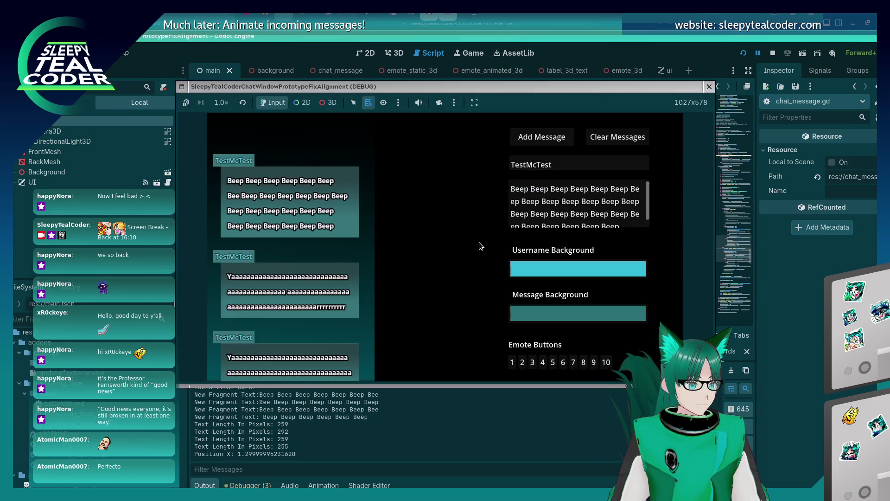
pyautogui.click(571, 138)
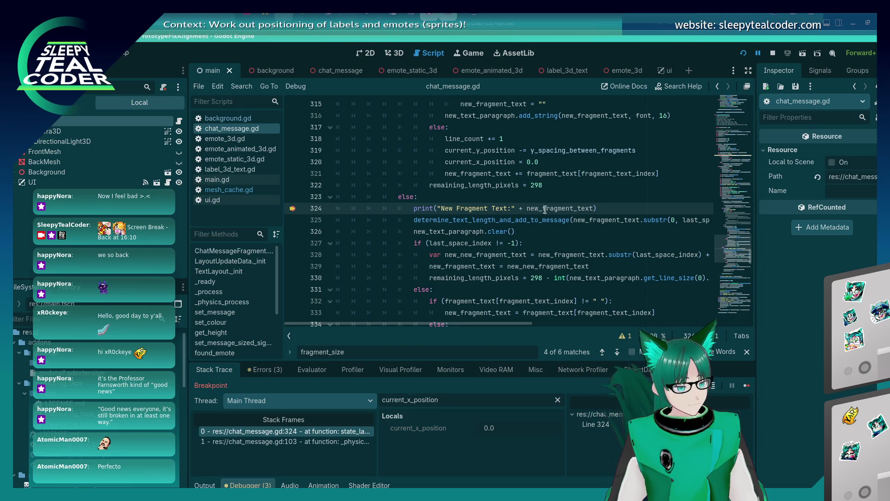
pyautogui.moveTo(550, 209)
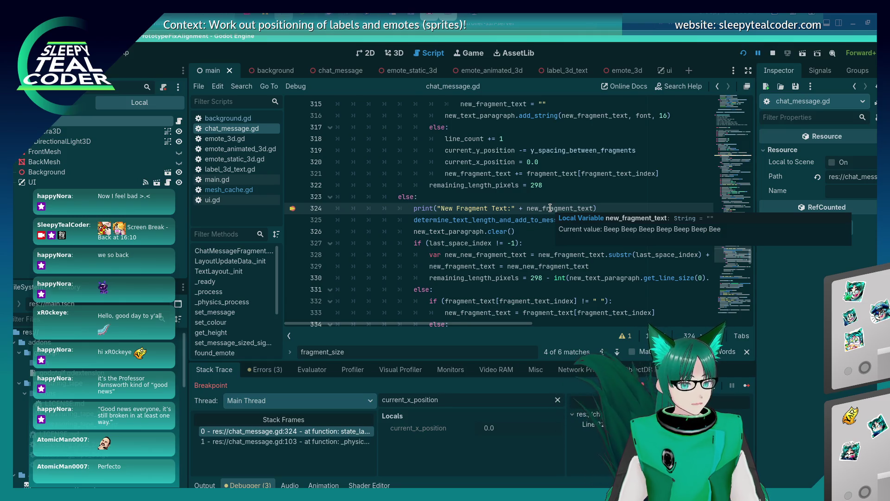
pyautogui.scroll(-1, 478, 294)
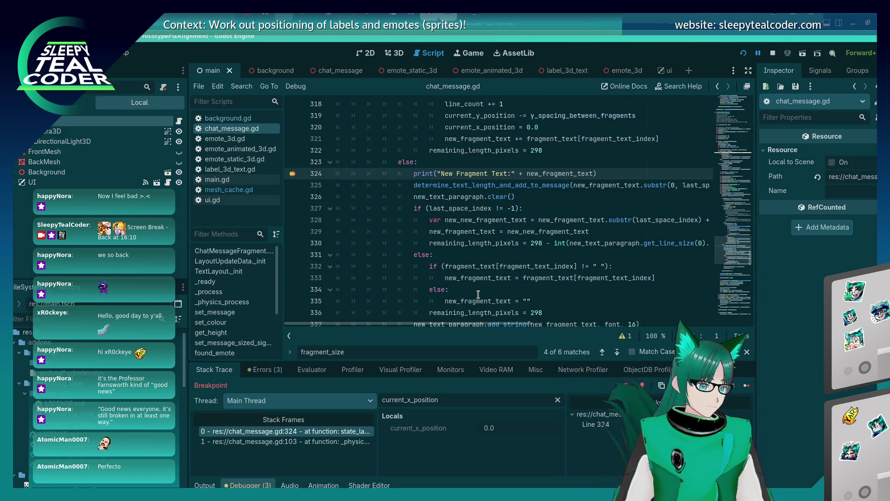
pyautogui.moveTo(477, 325)
pyautogui.mouseDown()
pyautogui.moveTo(650, 324)
pyautogui.moveTo(443, 325)
pyautogui.mouseUp()
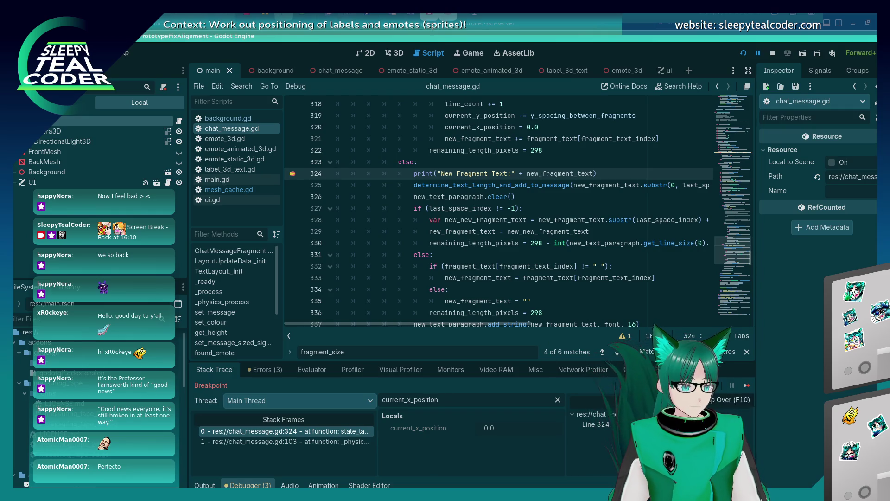
# - Step into determine_text_length_and_add_to_message and advance through lines 441 and 448
pyautogui.press('F12')
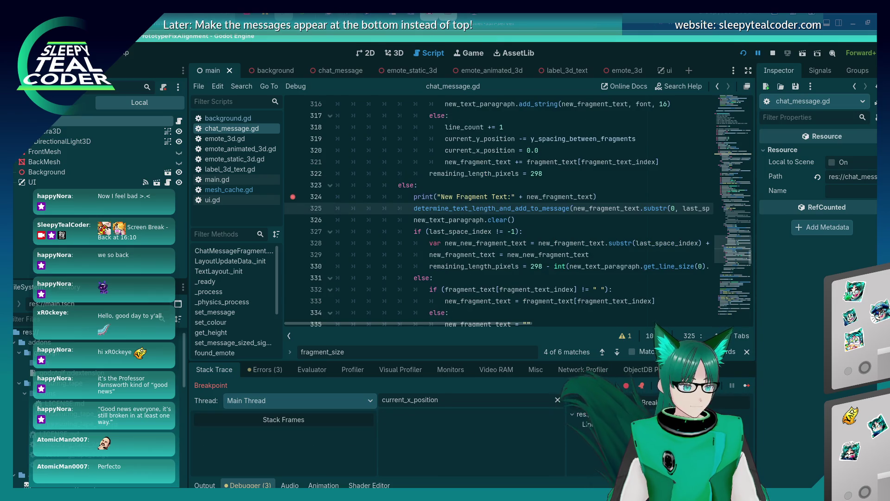
pyautogui.press('F11')
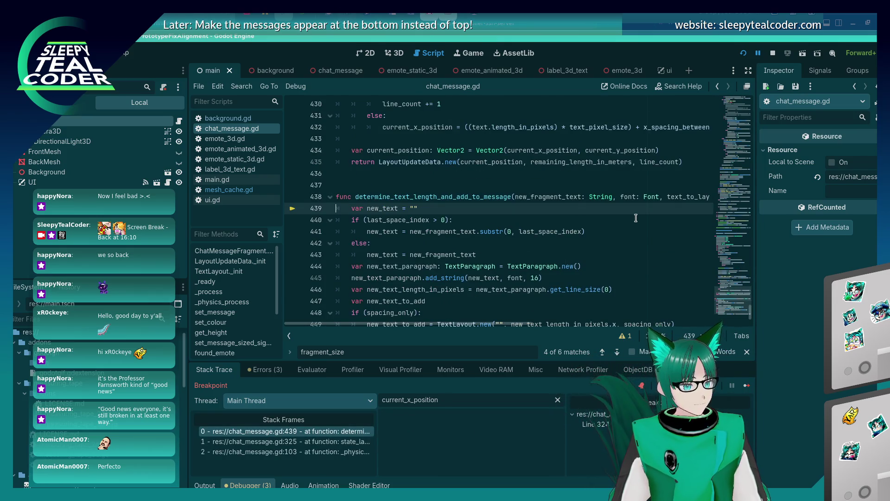
pyautogui.scroll(-2, 636, 219)
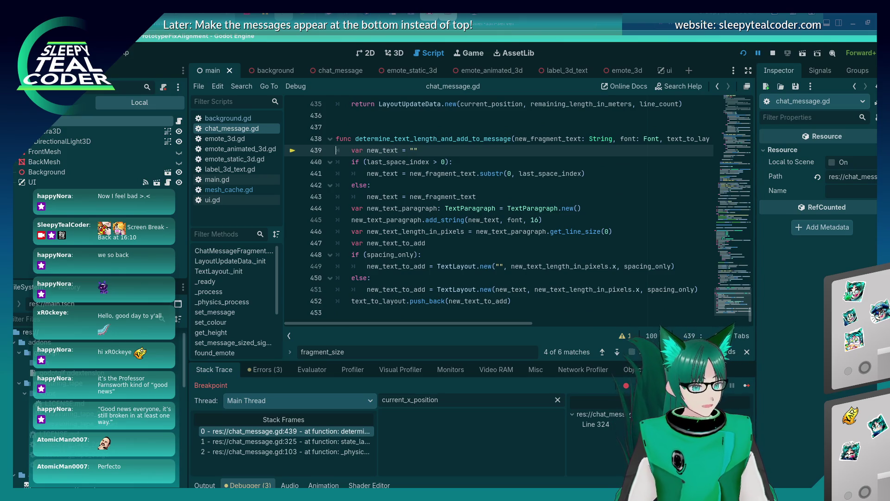
pyautogui.press('F11')
pyautogui.press('F11')
pyautogui.press('F11')
pyautogui.press('F11')
pyautogui.press('F11')
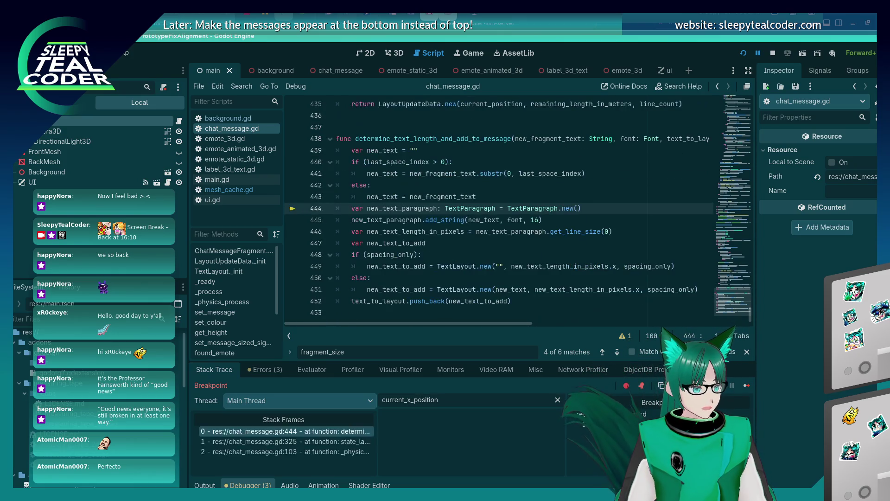
pyautogui.press('F11')
pyautogui.press('F11')
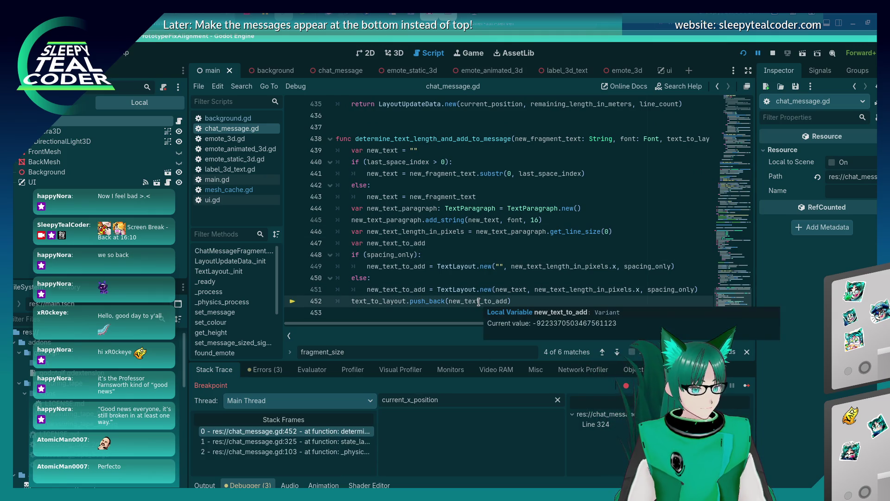
# - Evaluate new_text_to_add in the Evaluator, inspect its 259-pixel Beep members, then go back to Stack Trace
pyautogui.doubleClick(479, 302)
pyautogui.click(314, 371)
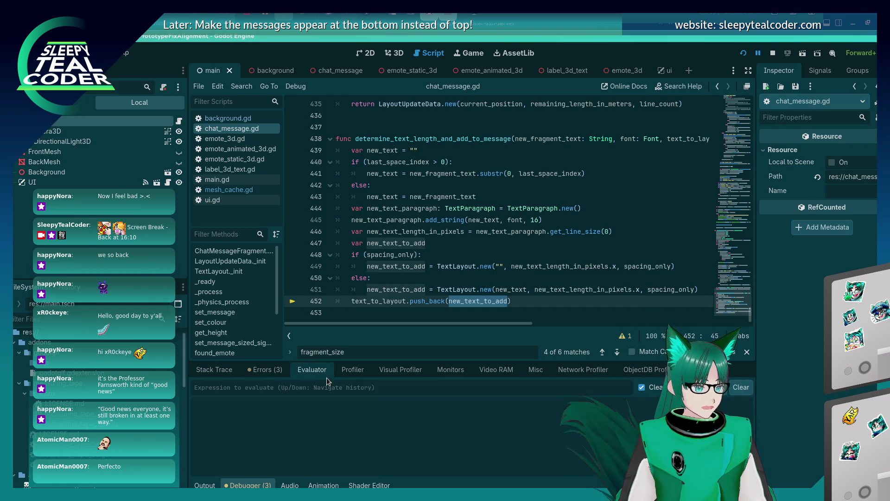
pyautogui.write('new_text_to_add')
pyautogui.press('Return')
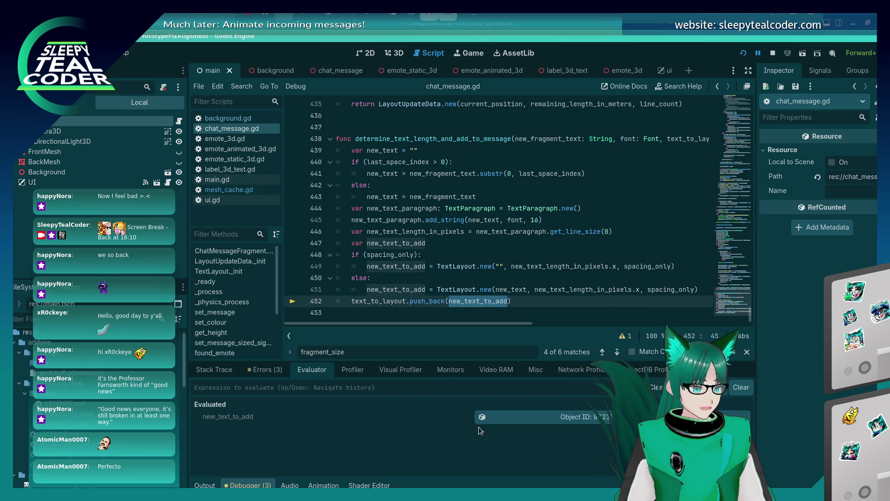
pyautogui.click(541, 417)
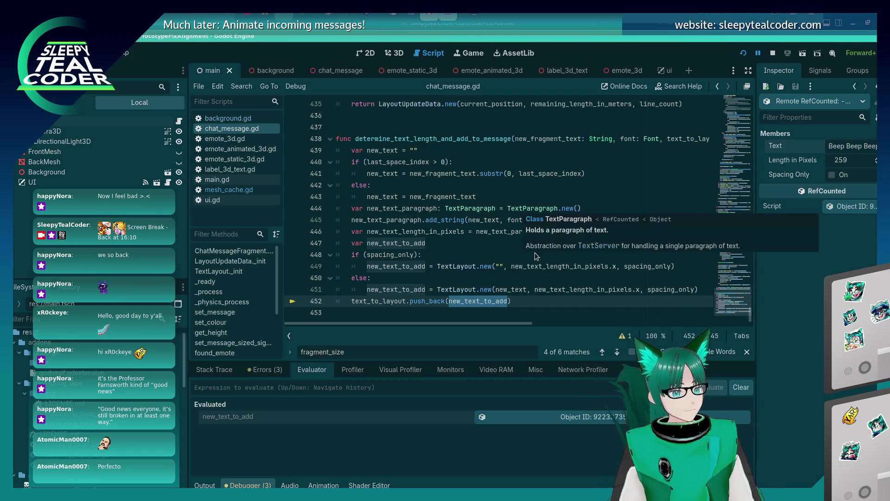
pyautogui.moveTo(511, 287)
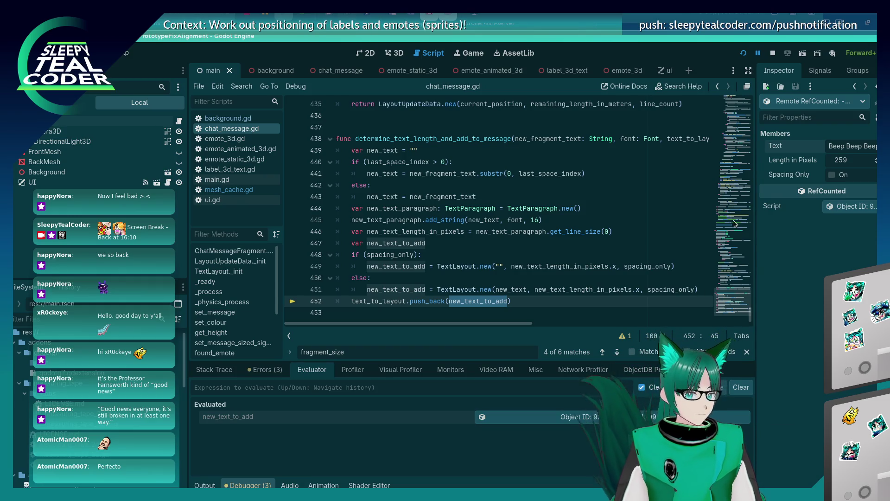
pyautogui.click(214, 370)
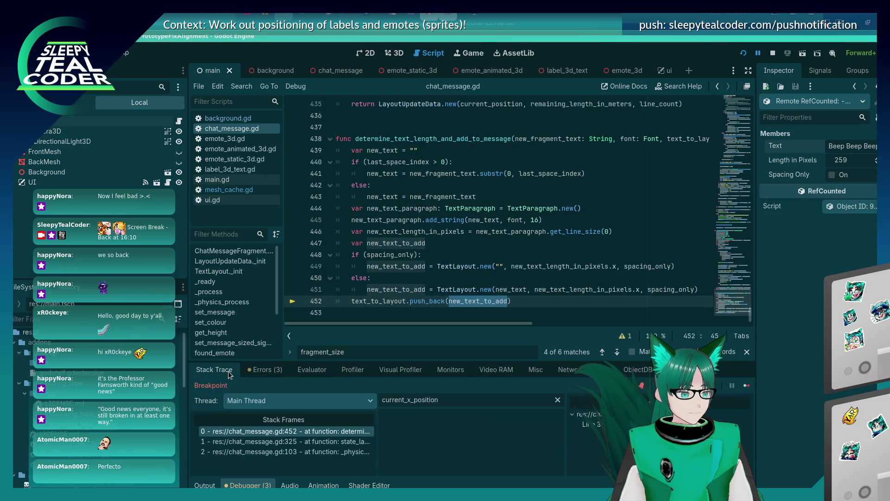
# - Step over from line 452 back through lines 326–330, checking variable values along the way
pyautogui.press('F10')
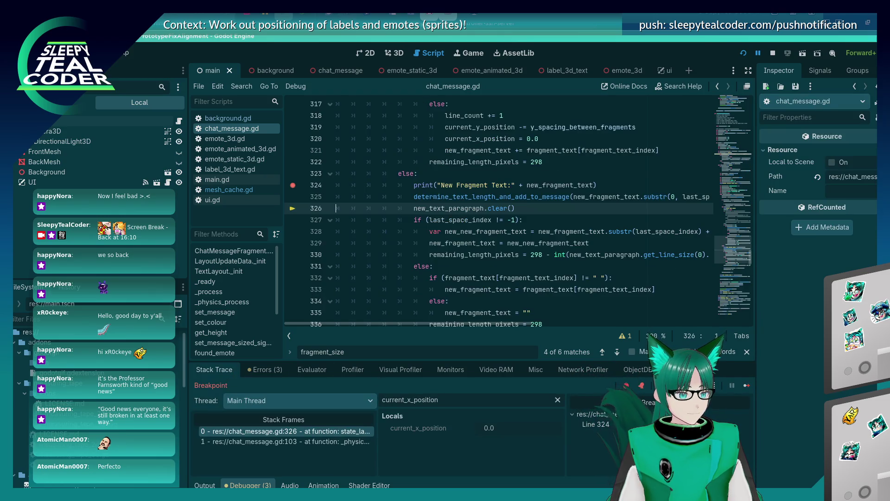
pyautogui.press('F10')
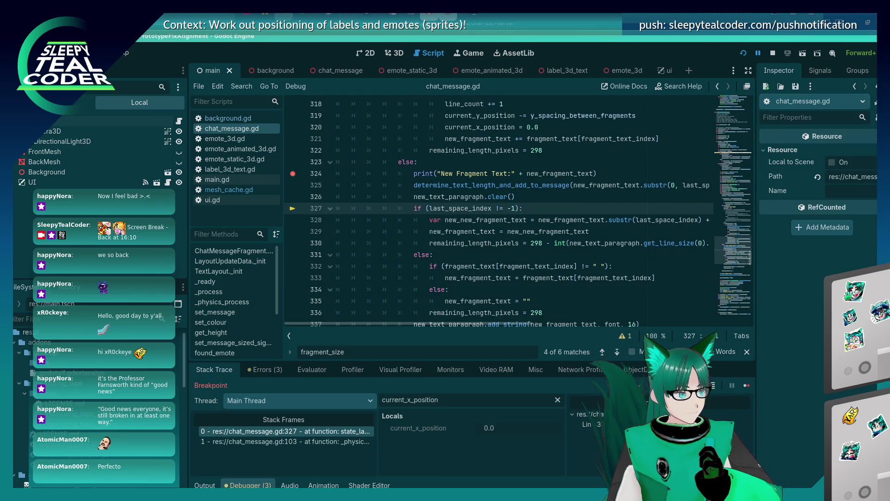
pyautogui.press('F10')
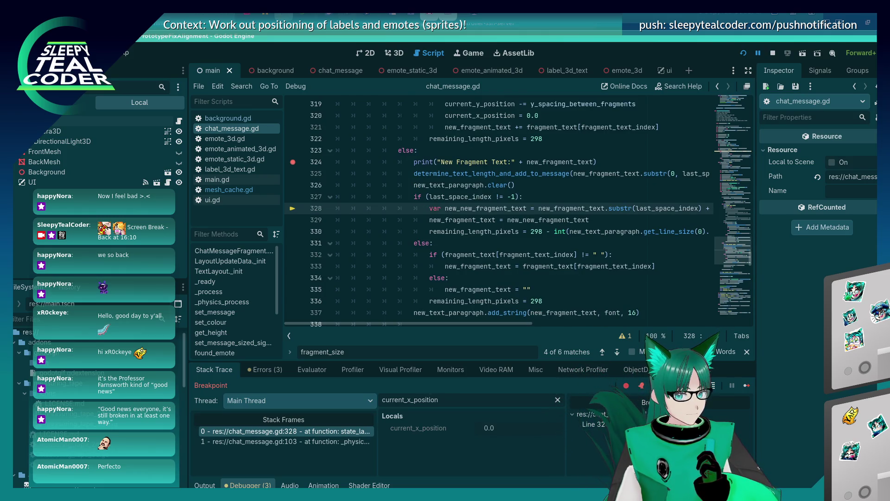
pyautogui.press('F10')
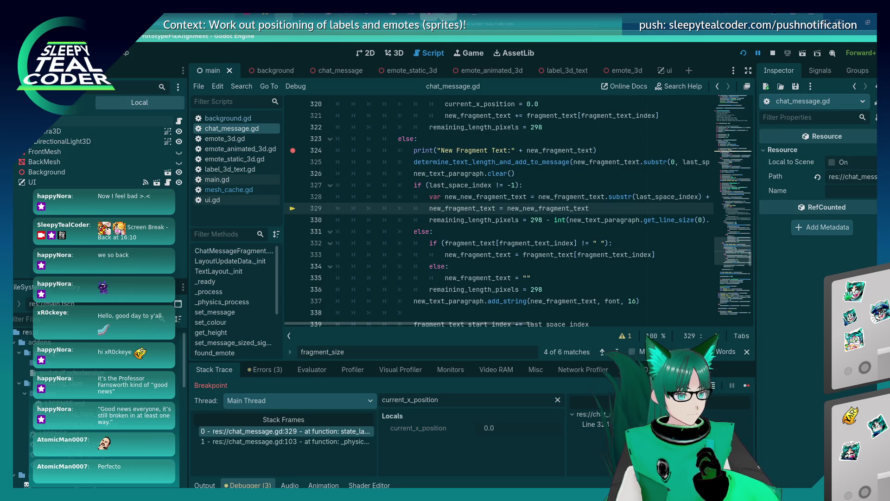
pyautogui.press('F10')
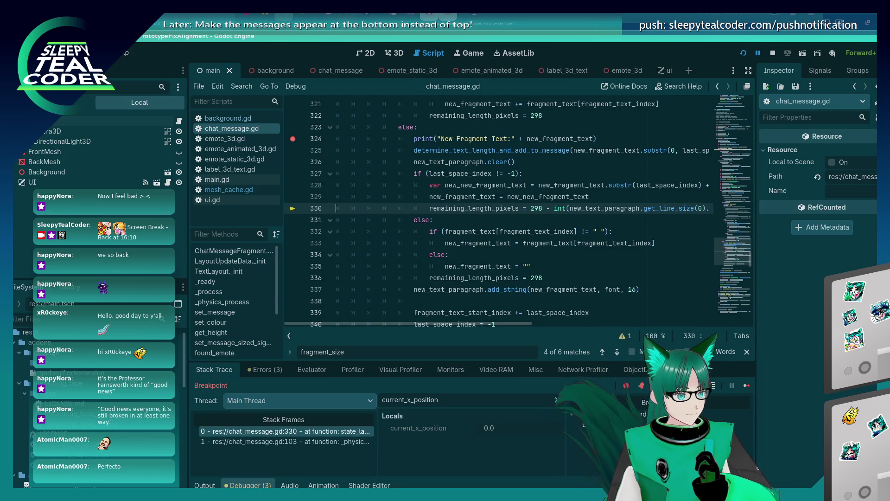
pyautogui.scroll(7, 560, 282)
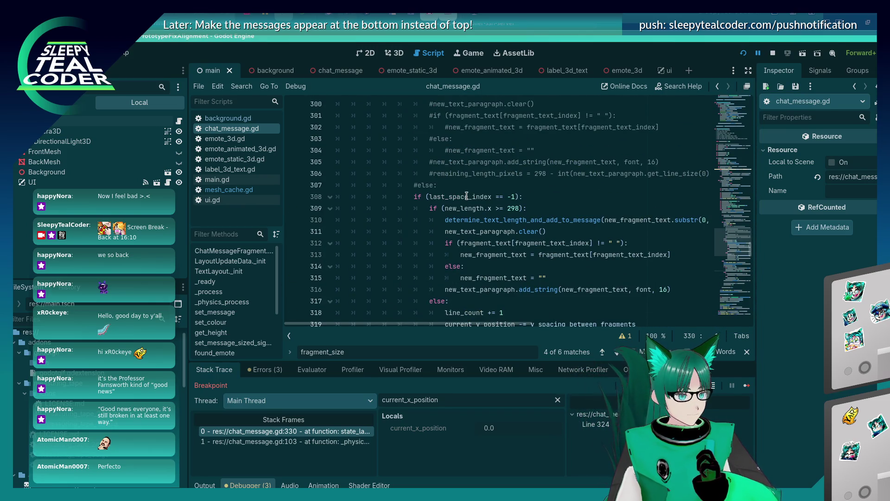
pyautogui.moveTo(467, 195)
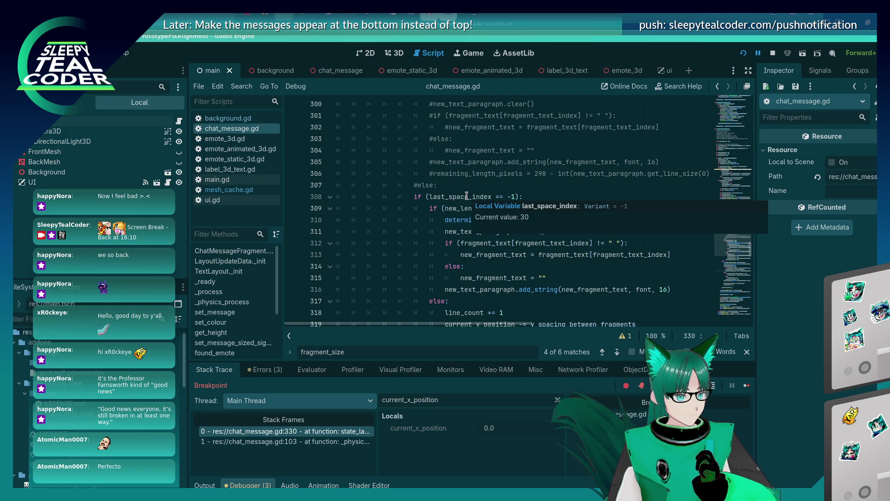
# - Step over to line 337 and confirm new_fragment_text holds Bee
pyautogui.scroll(8, 467, 196)
pyautogui.scroll(-7, 474, 237)
pyautogui.scroll(-10, 474, 237)
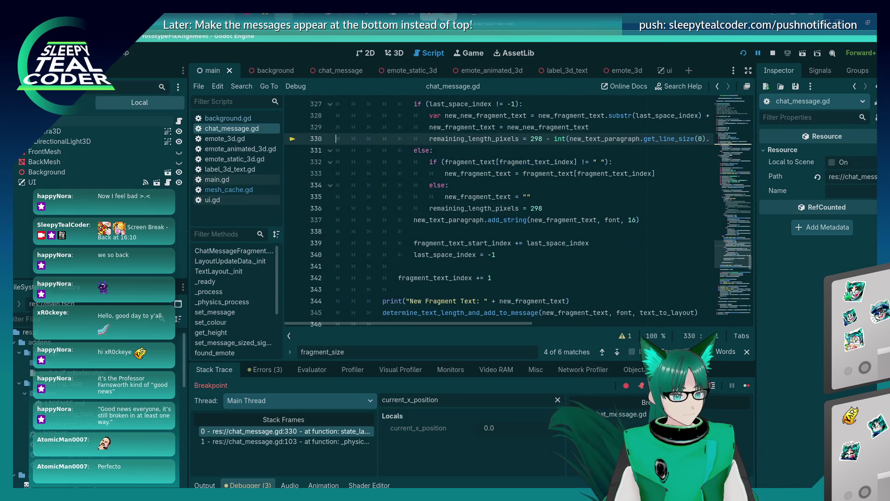
pyautogui.click(712, 386)
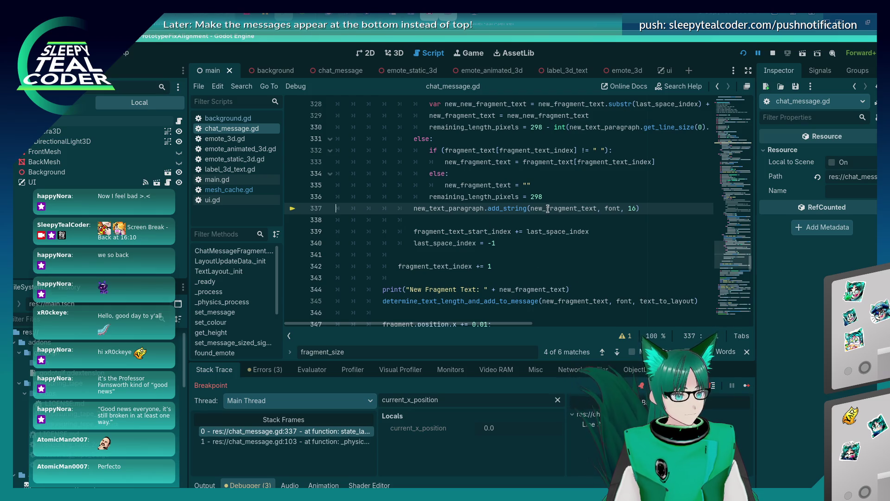
pyautogui.moveTo(548, 209)
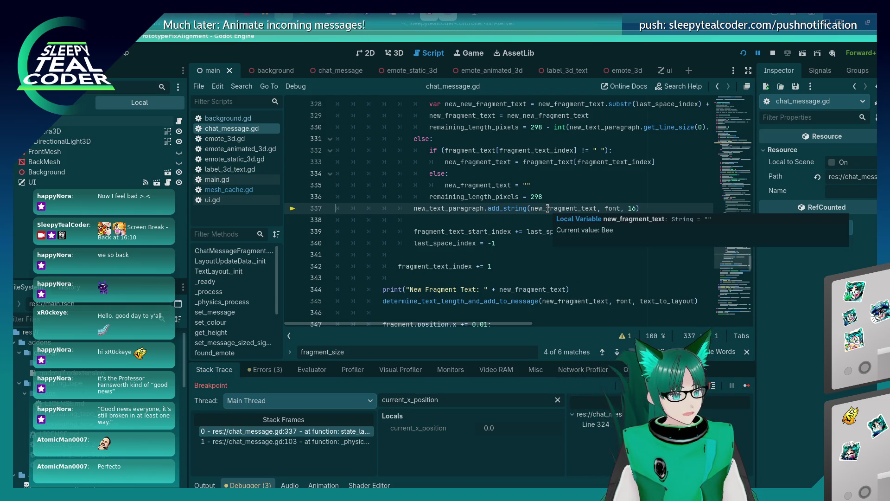
pyautogui.scroll(2, 525, 270)
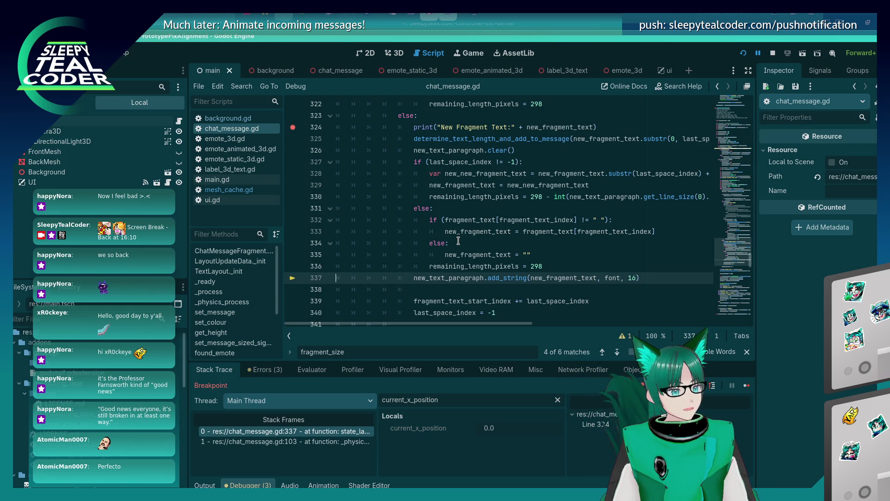
pyautogui.scroll(-2, 503, 305)
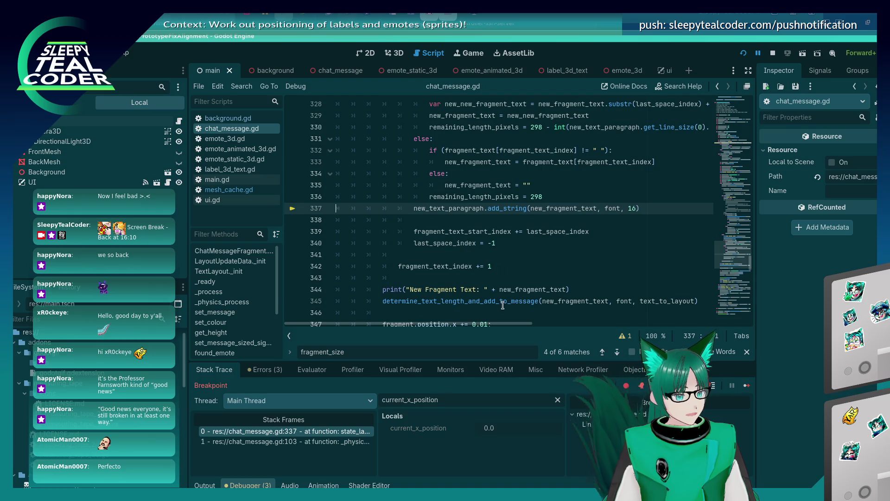
pyautogui.scroll(2, 503, 305)
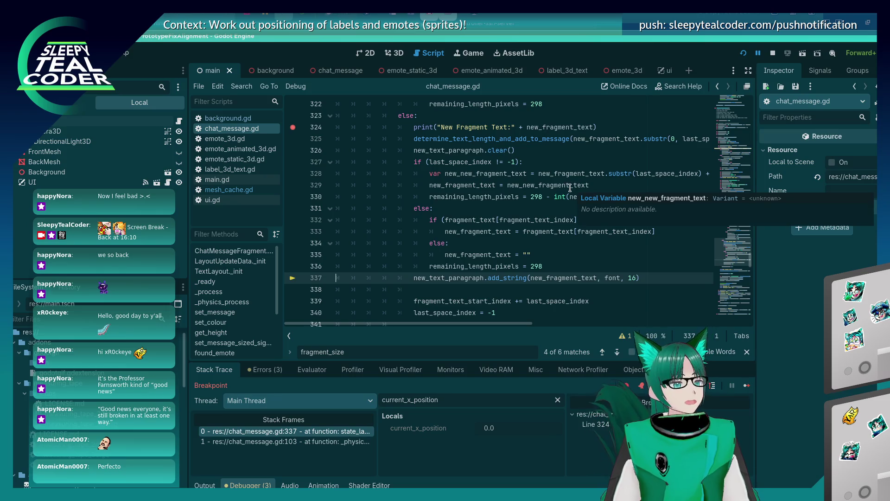
pyautogui.moveTo(569, 188)
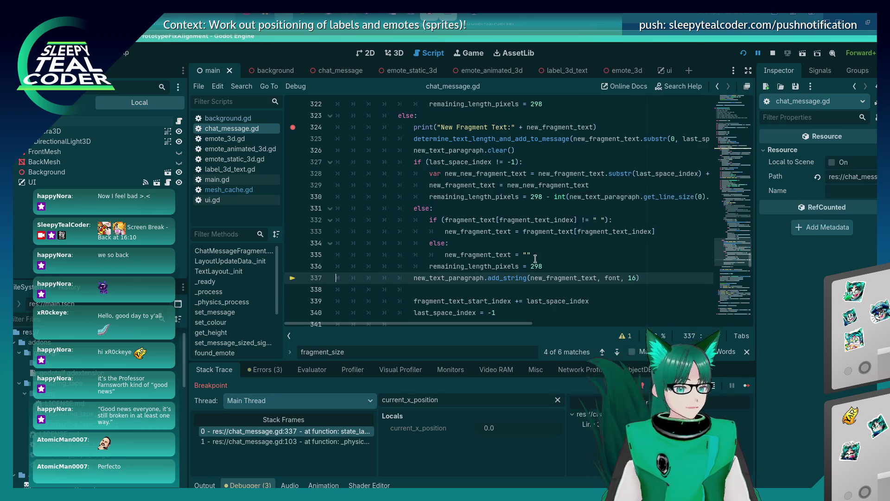
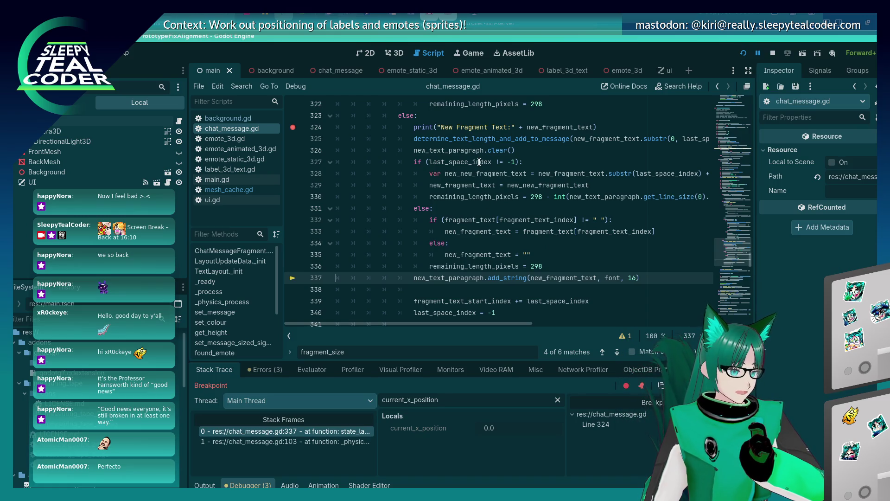
# - Inspect the value of new_fragment_text around lines 330–333 while paused in the loop
pyautogui.click(455, 197)
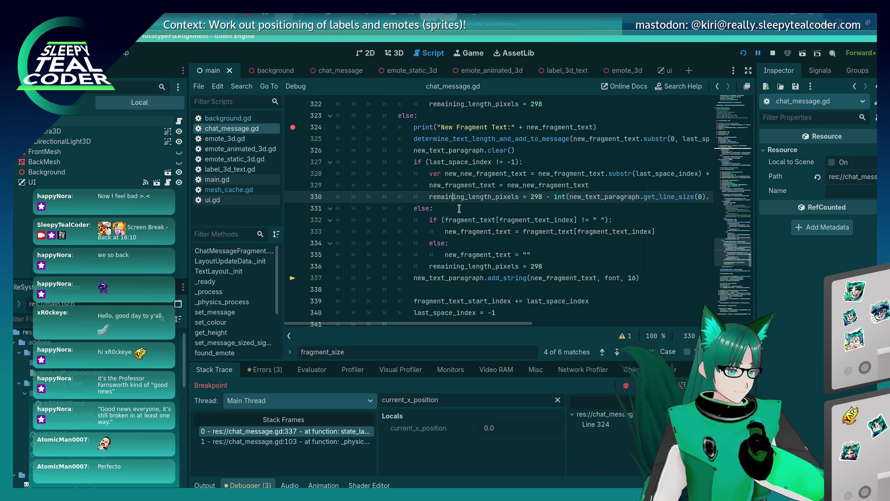
pyautogui.click(469, 230)
pyautogui.moveTo(466, 241)
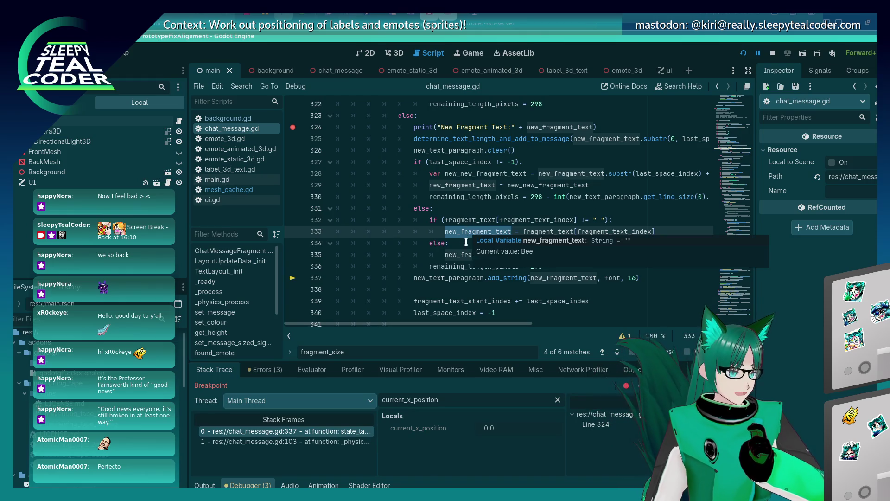
pyautogui.scroll(1, 461, 259)
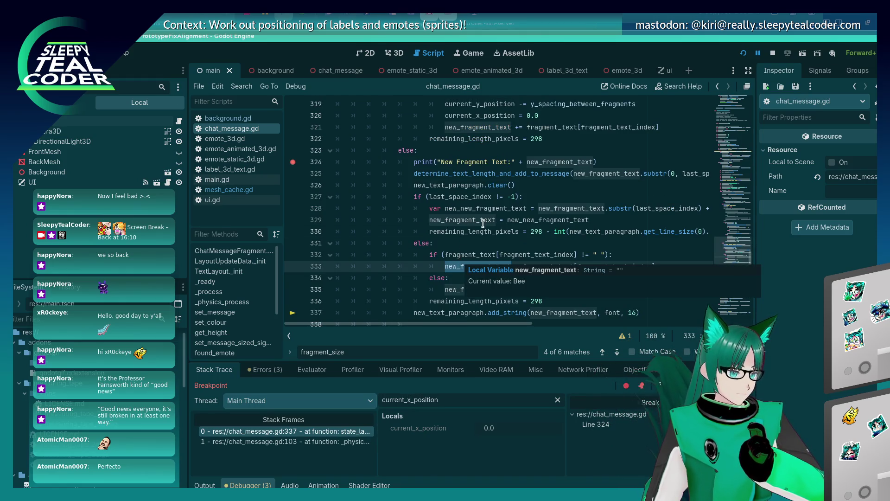
pyautogui.scroll(-1, 483, 220)
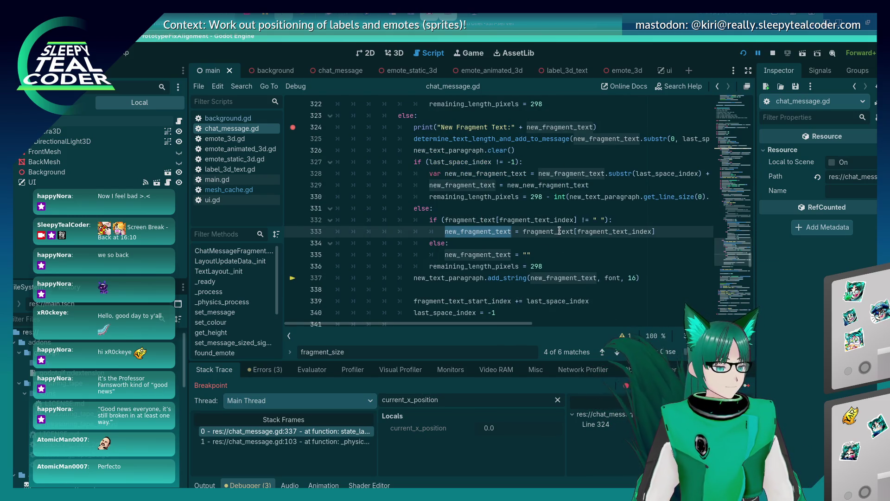
pyautogui.click(448, 231)
pyautogui.doubleClick(460, 231)
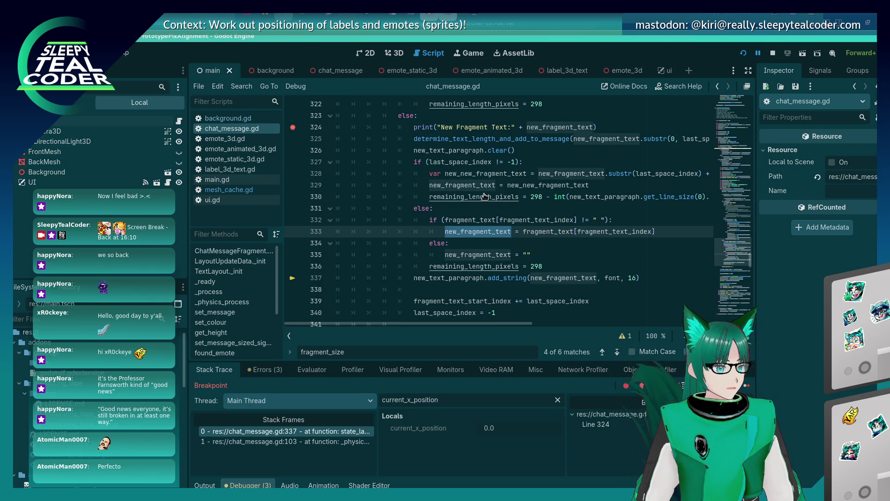
pyautogui.click(487, 206)
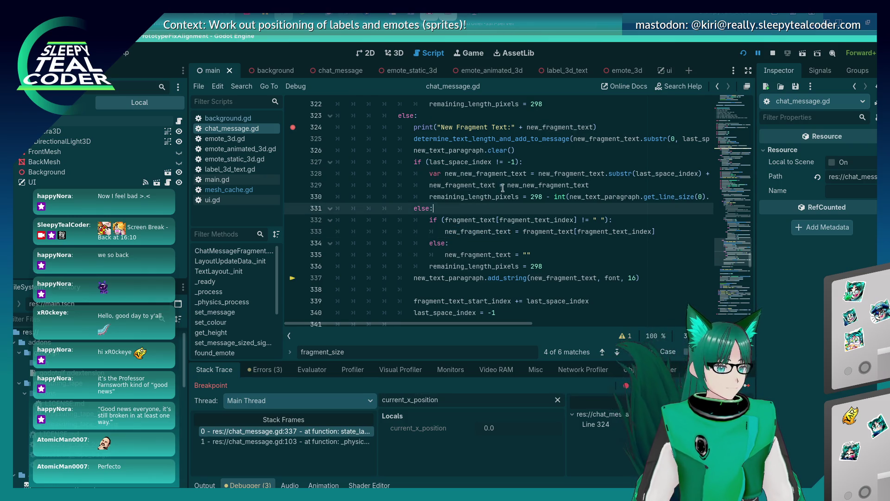
pyautogui.moveTo(540, 173)
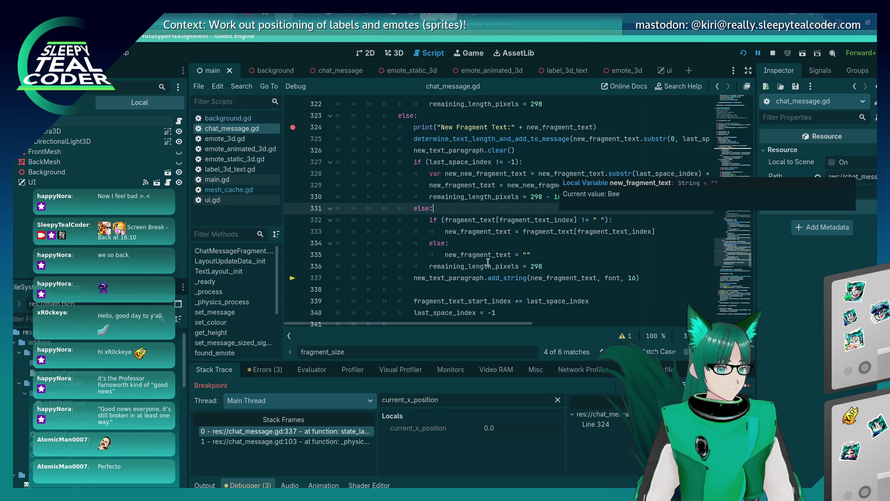
pyautogui.moveTo(464, 322)
pyautogui.mouseDown()
pyautogui.moveTo(539, 323)
pyautogui.moveTo(449, 320)
pyautogui.mouseUp()
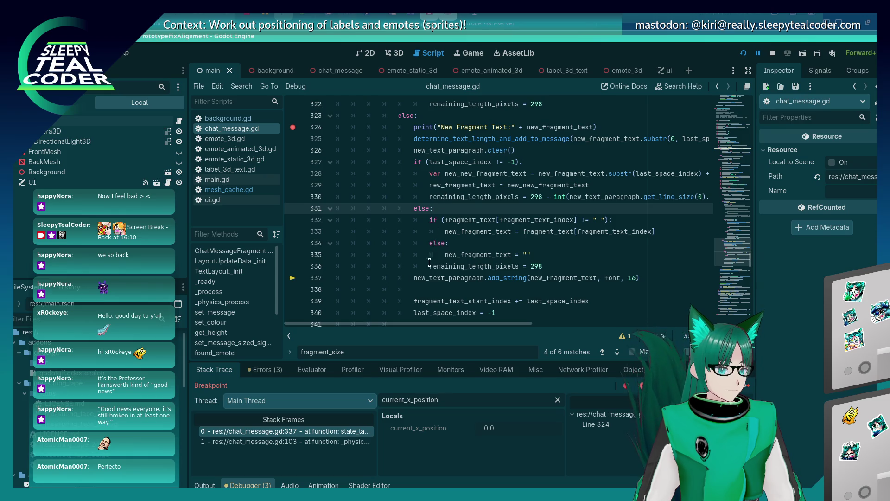
pyautogui.moveTo(439, 322)
pyautogui.mouseDown()
pyautogui.moveTo(542, 332)
pyautogui.moveTo(460, 331)
pyautogui.mouseUp()
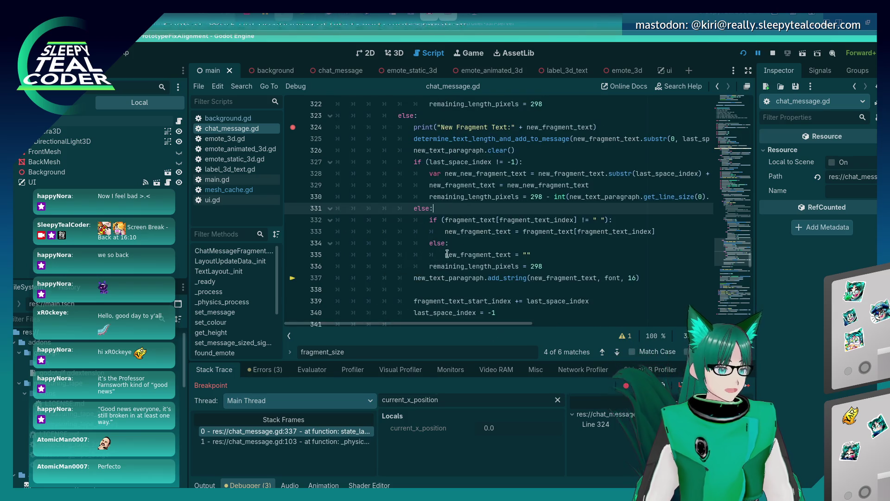
pyautogui.moveTo(560, 279)
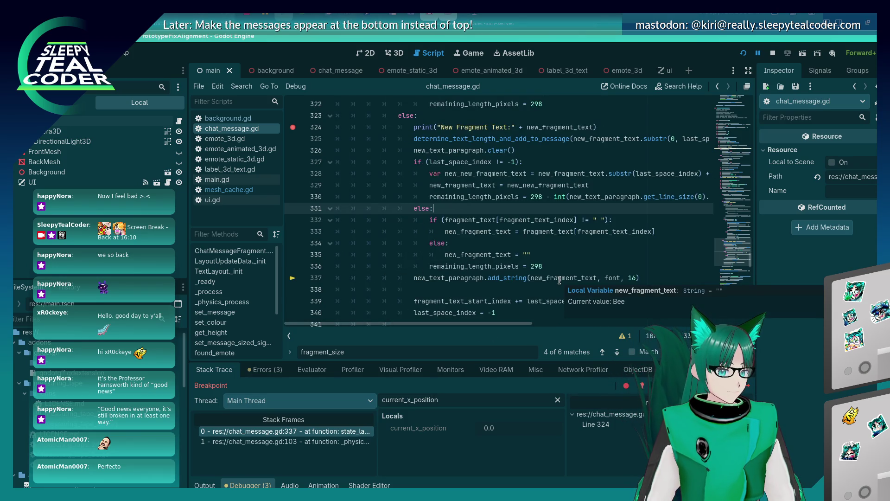
pyautogui.moveTo(503, 279)
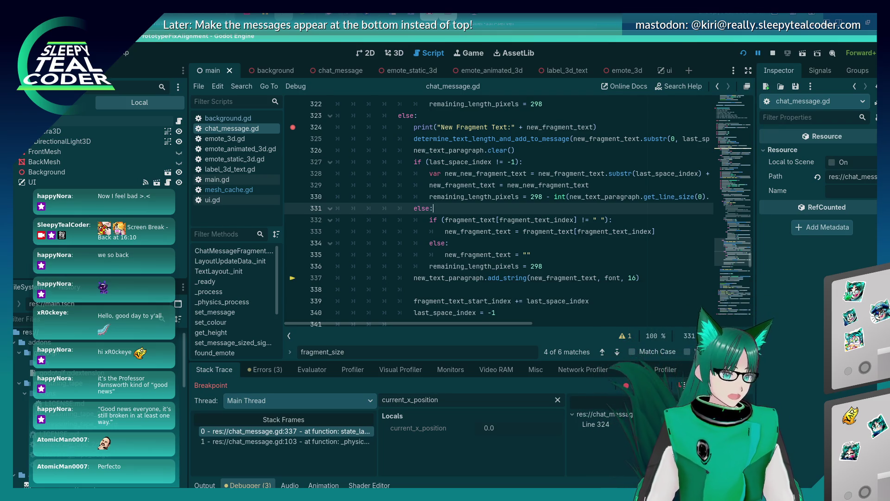
# - Step over back to line 287 and select fragment_text[fragment_text_index] for evaluation
pyautogui.press('F10')
pyautogui.press('F10')
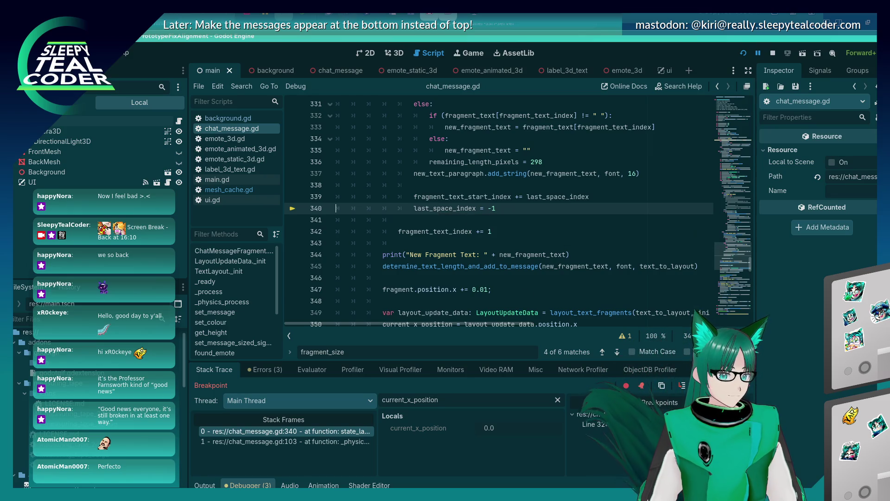
pyautogui.press('F10')
pyautogui.press('F10')
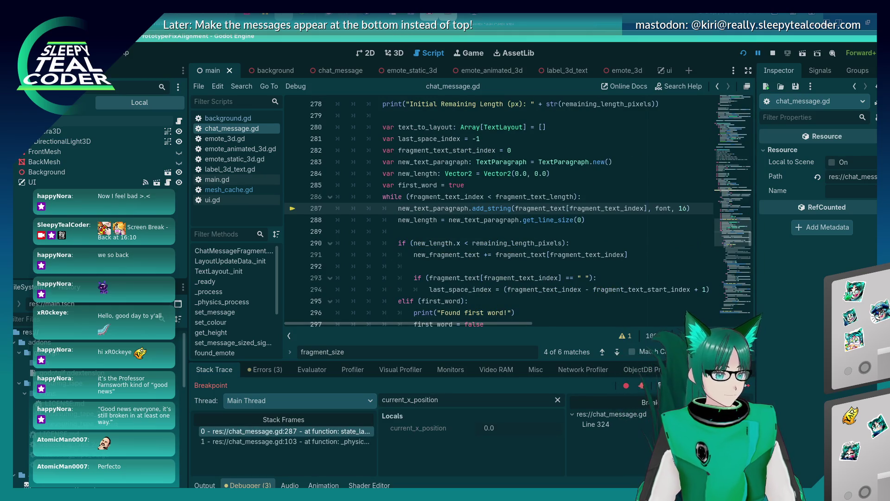
pyautogui.moveTo(549, 209)
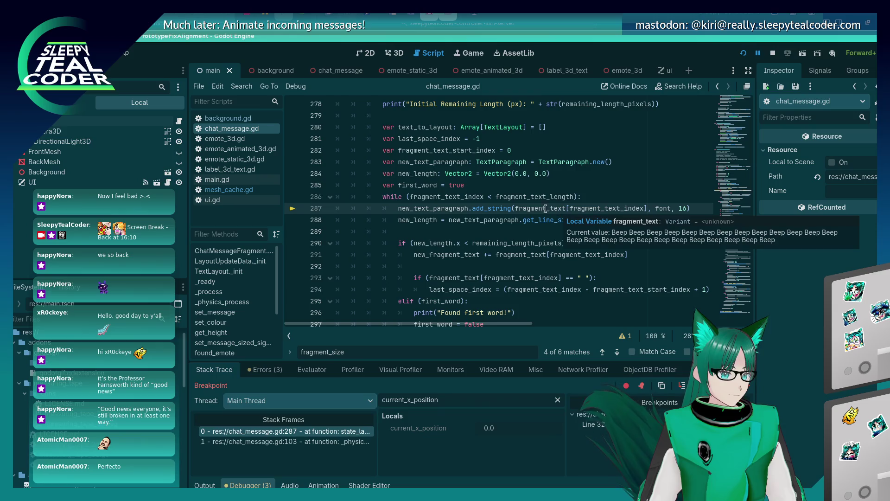
pyautogui.moveTo(515, 209); pyautogui.dragTo(645, 209)
pyautogui.hotkey('ctrl', 'c')
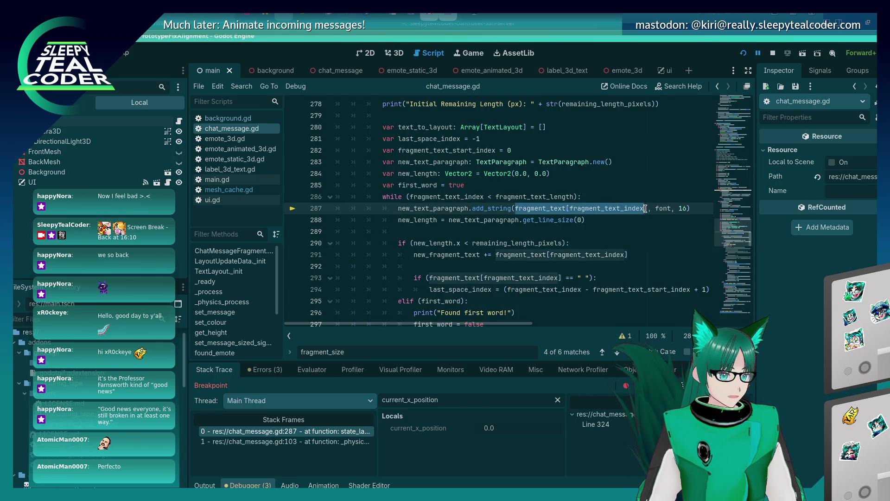
pyautogui.click(313, 369)
# - Evaluate fragment_text[fragment_text_index] in the Evaluator, which returns 'B'
pyautogui.click(388, 390)
pyautogui.hotkey('ctrl', 'v')
pyautogui.press('Return')
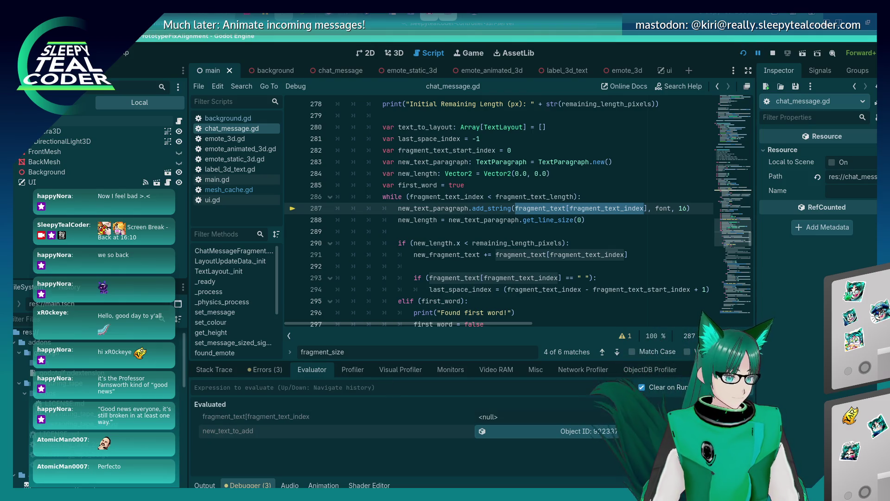
pyautogui.press('Up')
pyautogui.write(']')
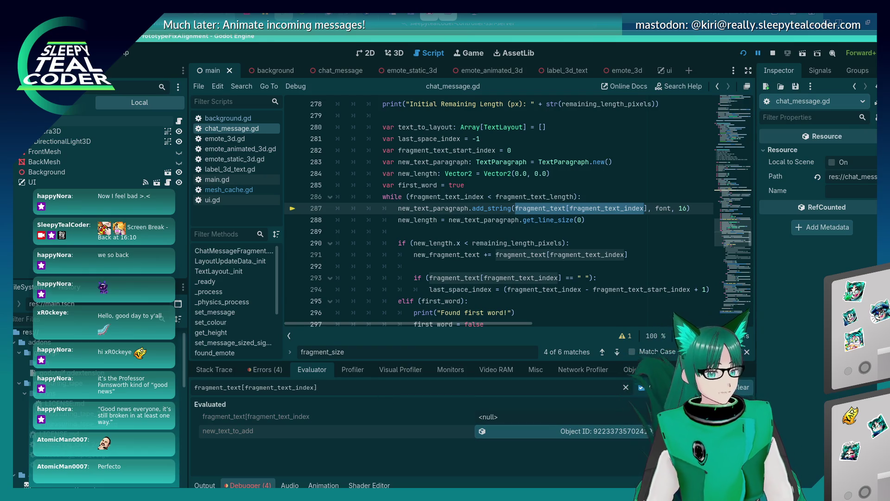
pyautogui.press('Return')
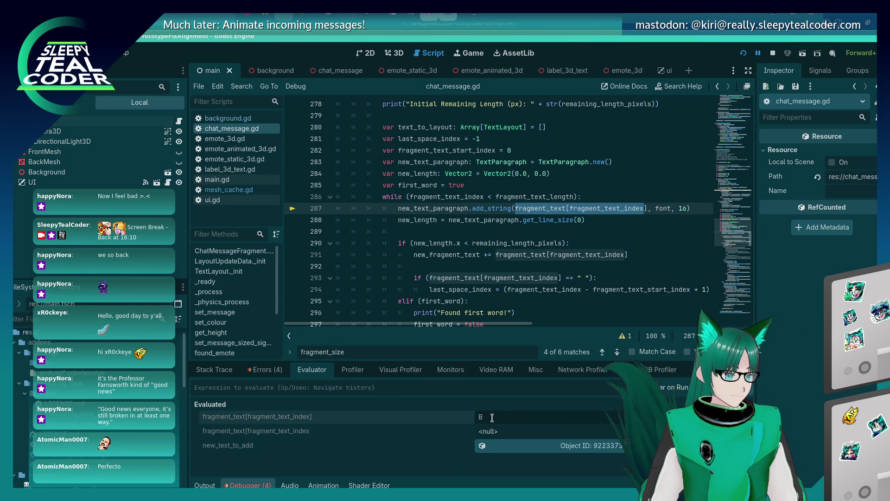
# - Evaluate fragment_text_index from line 287, which returns 35
pyautogui.moveTo(550, 250)
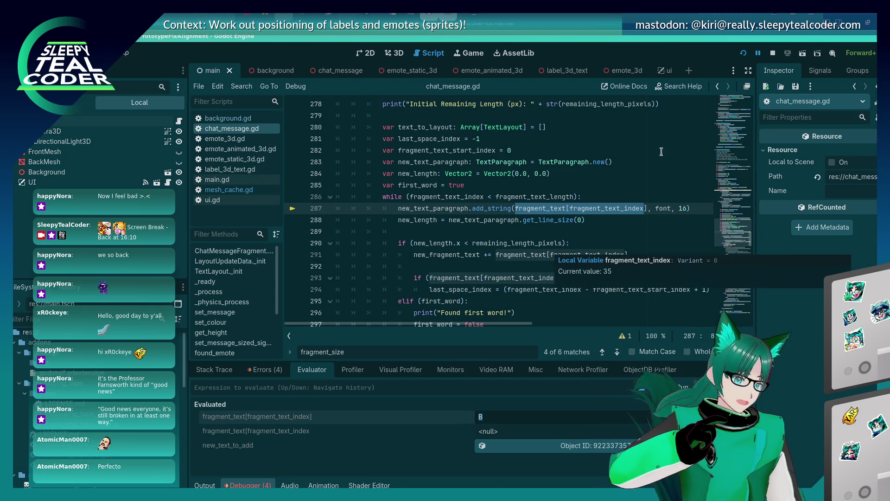
pyautogui.doubleClick(607, 209)
pyautogui.hotkey('ctrl', 'c')
pyautogui.click(559, 390)
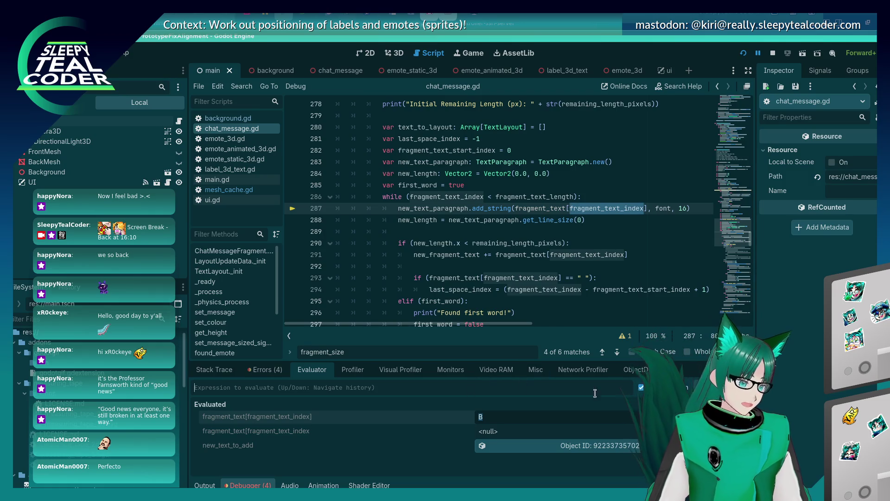
pyautogui.hotkey('ctrl', 'v')
pyautogui.press('Return')
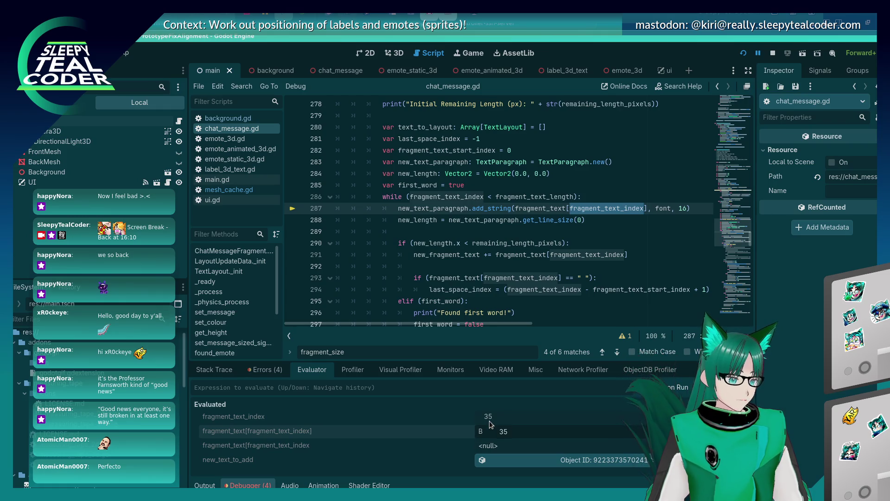
# - Evaluate fragment_text and select its repeated Beep result string
pyautogui.rightClick(522, 209)
pyautogui.press('Escape')
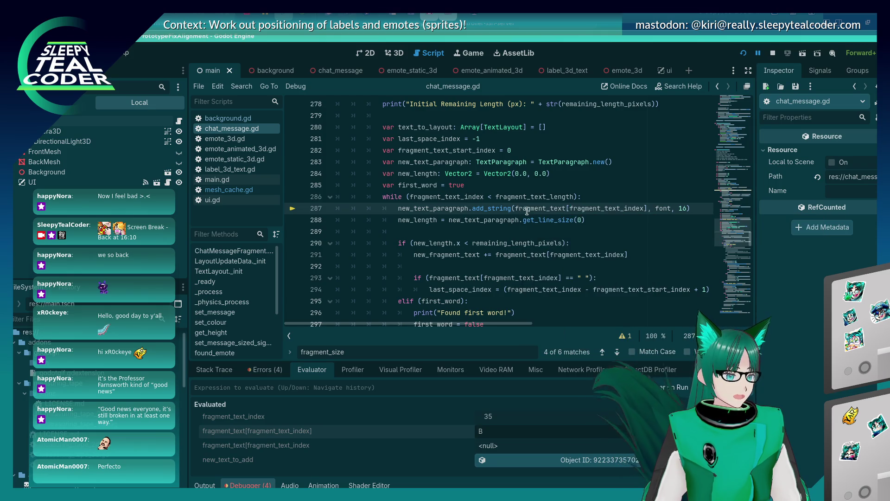
pyautogui.doubleClick(538, 208)
pyautogui.hotkey('ctrl', 'shift', 'e')
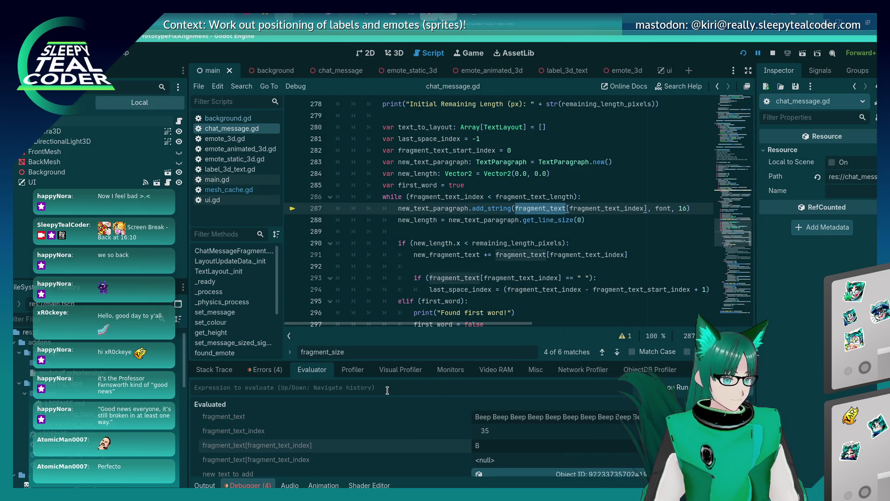
pyautogui.moveTo(531, 419); pyautogui.dragTo(640, 418)
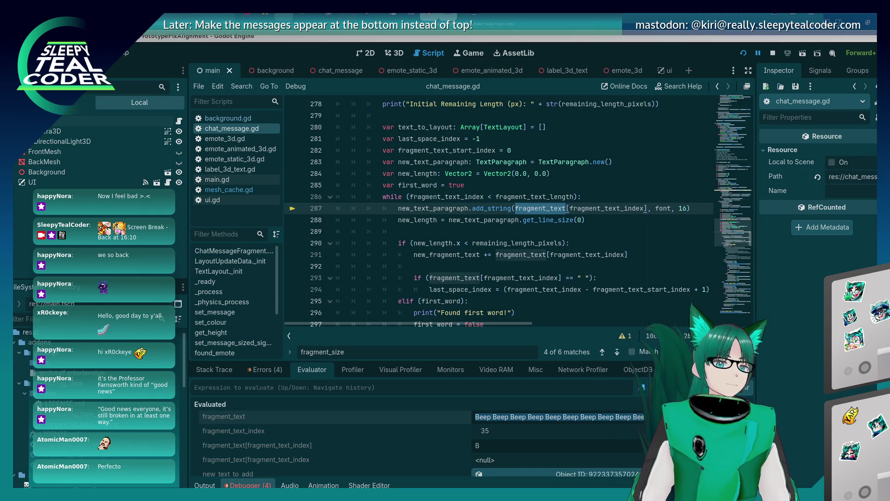
# - Paste the Beep text into a KWrite document, locate character position 35, then return to Godot
pyautogui.write('Beep Beep Beep Beep Beep Beep Beep Beep Beep Beep Beep Beep Beep Beep Beep Beep Beep Beep Beep Beep Beep Beep Beep Beep Beep')
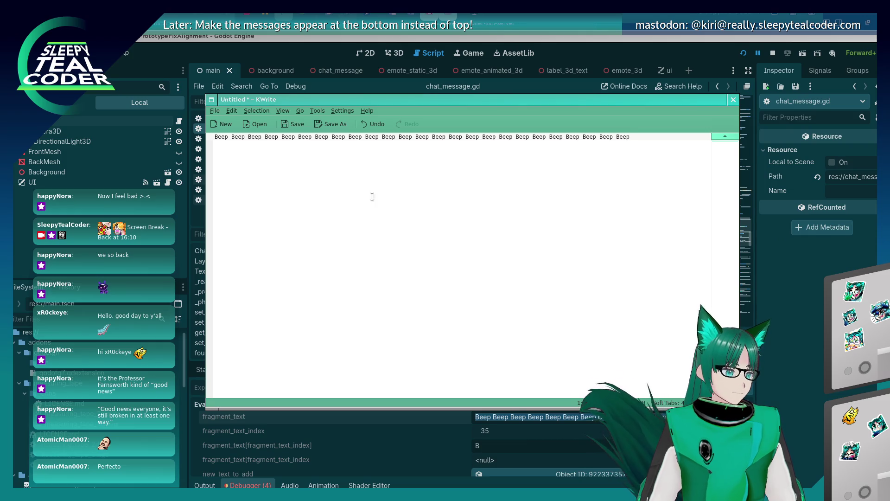
pyautogui.click(291, 139)
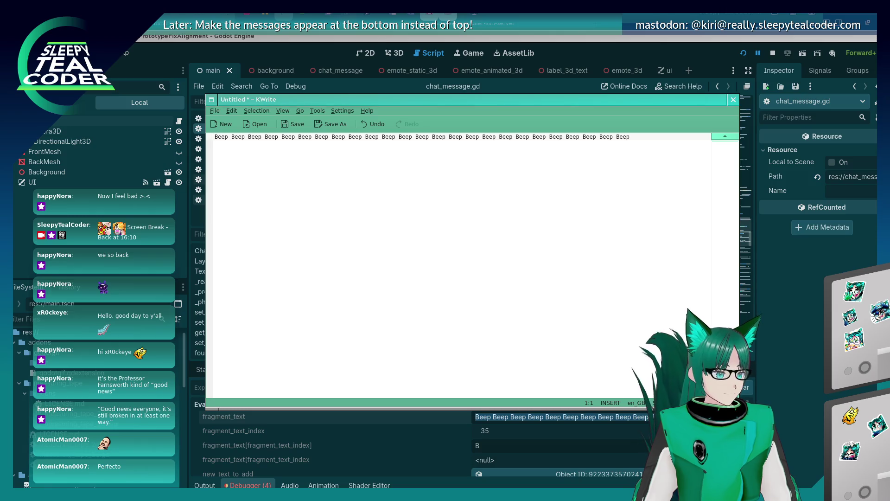
pyautogui.click(335, 136)
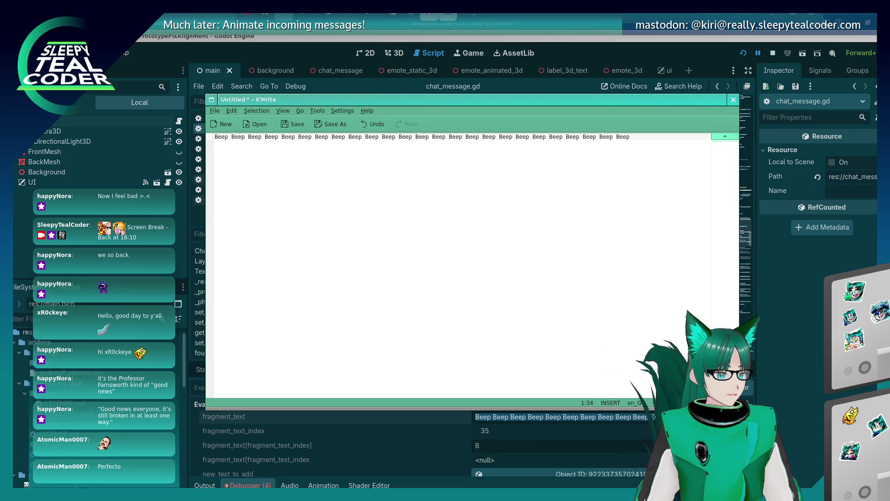
pyautogui.hotkey('alt', 'Tab')
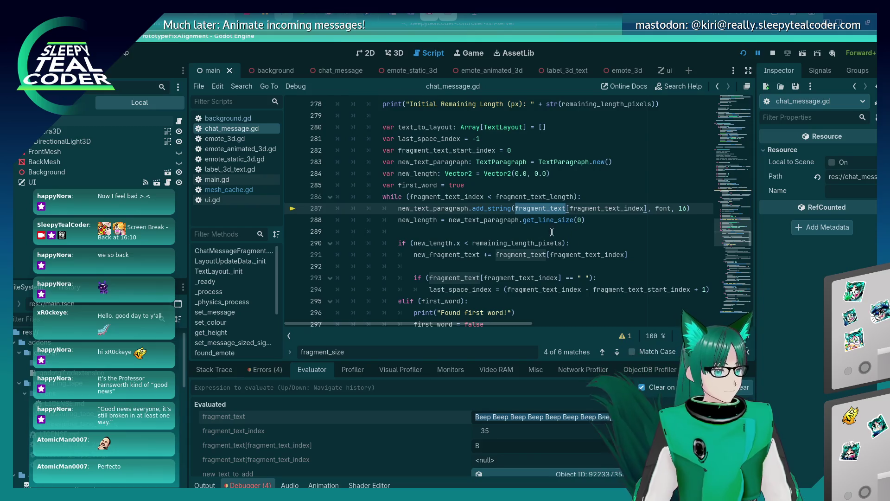
# - Search chat_message.gd for fragment_text_index matches, then view Stack Trace locals (index 35, start 30)
pyautogui.scroll(3, 429, 230)
pyautogui.scroll(-4, 429, 230)
pyautogui.scroll(-13, 428, 230)
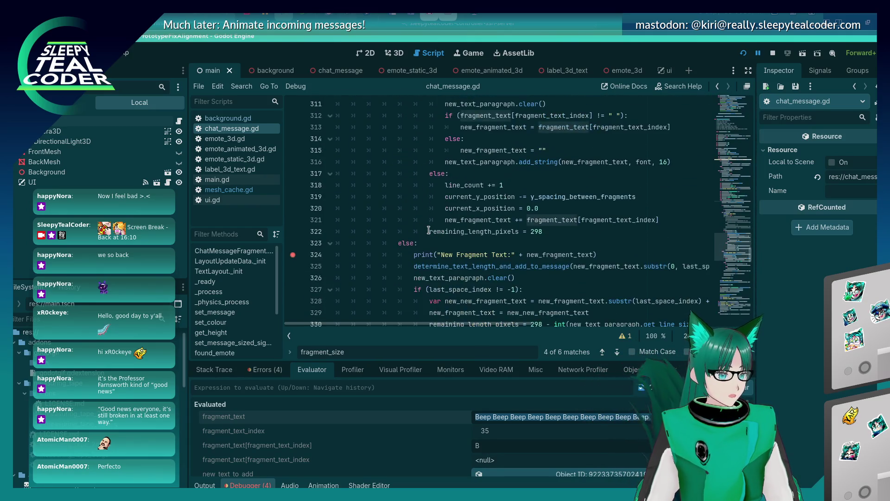
pyautogui.scroll(-2, 429, 230)
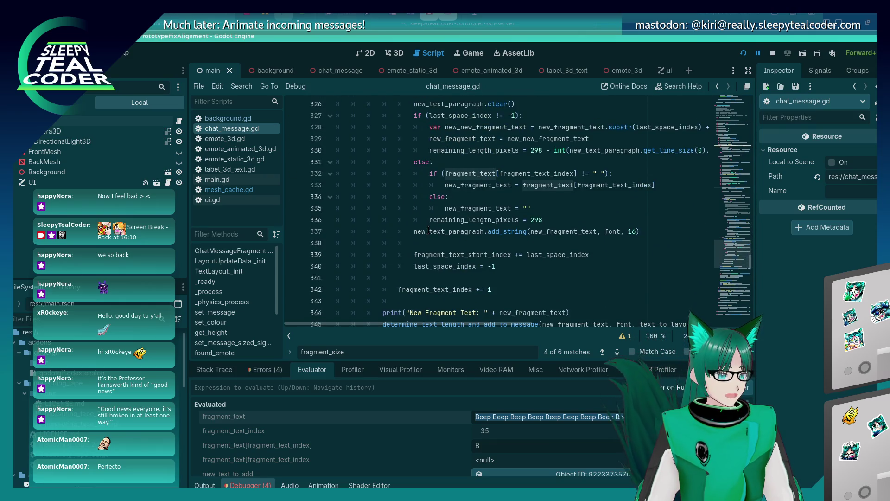
pyautogui.scroll(-2, 428, 230)
pyautogui.doubleClick(433, 220)
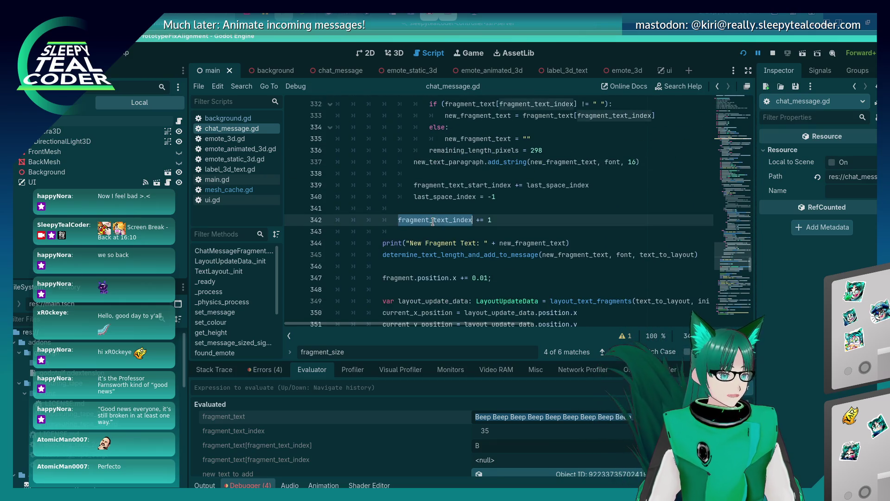
pyautogui.hotkey('ctrl', 'f')
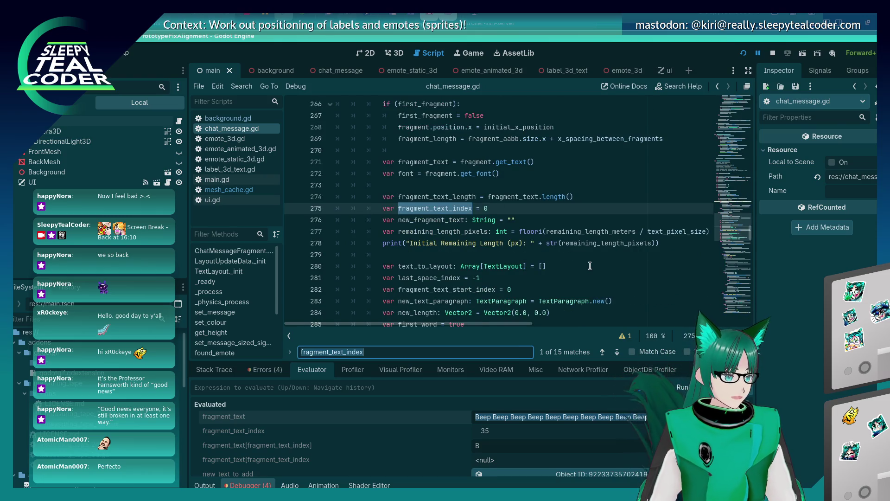
pyautogui.hotkey('shift', 'Return')
pyautogui.hotkey('shift', 'Return')
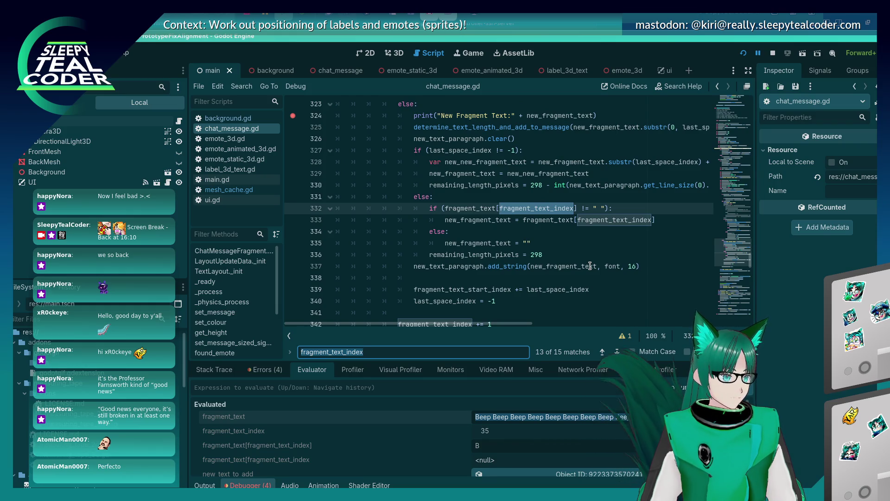
pyautogui.scroll(7, 598, 231)
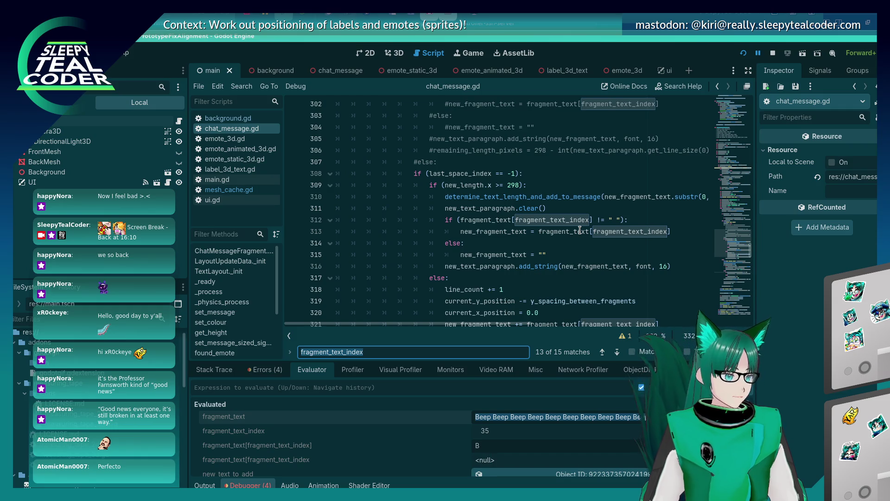
pyautogui.scroll(-9, 579, 230)
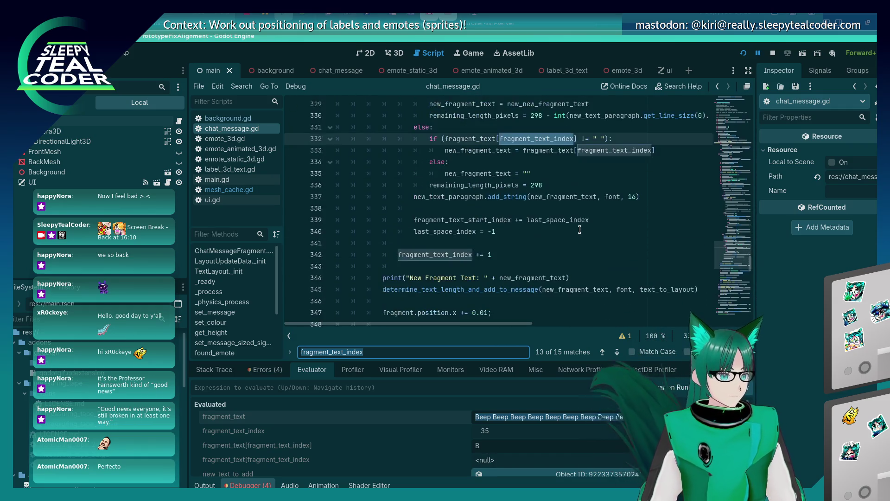
pyautogui.press('Return')
pyautogui.press('Return')
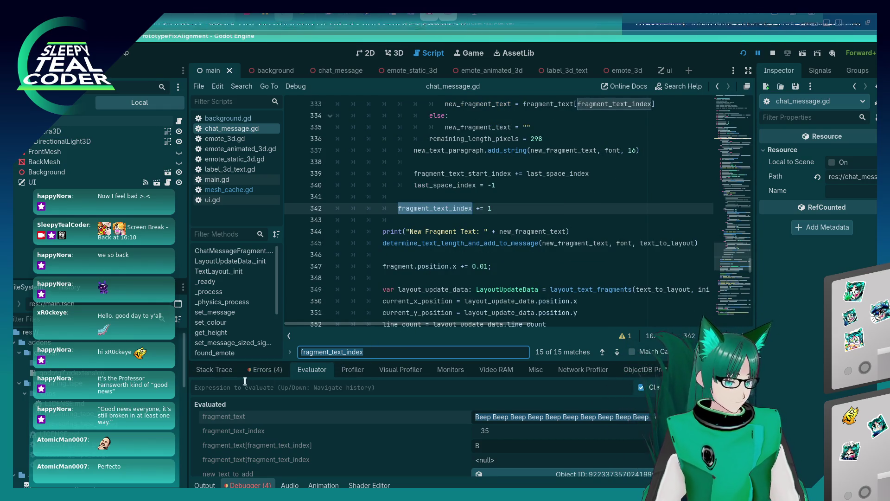
pyautogui.click(226, 371)
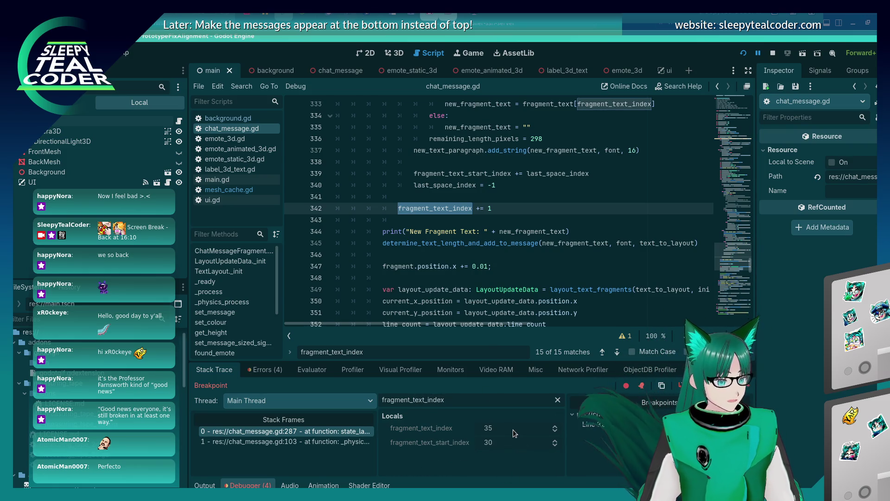
# - Jump to the line 324 breakpoint, review the loop code, and resume the game with F12
pyautogui.click(596, 424)
pyautogui.scroll(10, 436, 253)
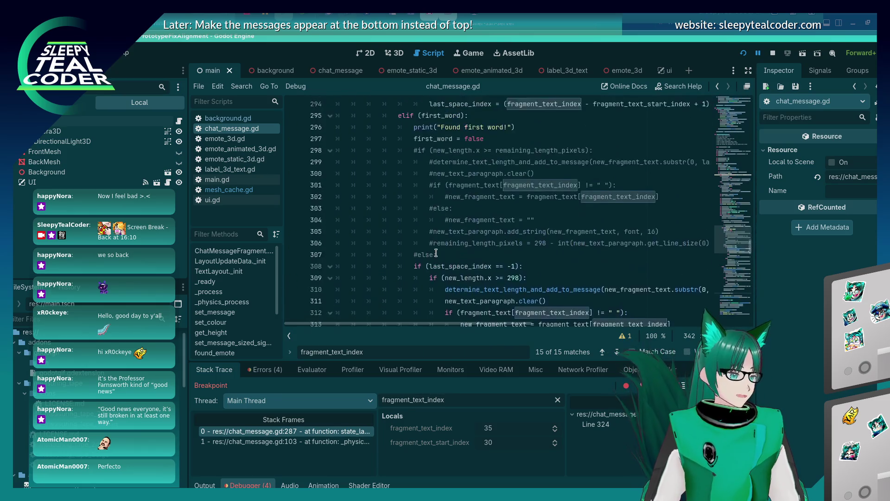
pyautogui.scroll(12, 436, 257)
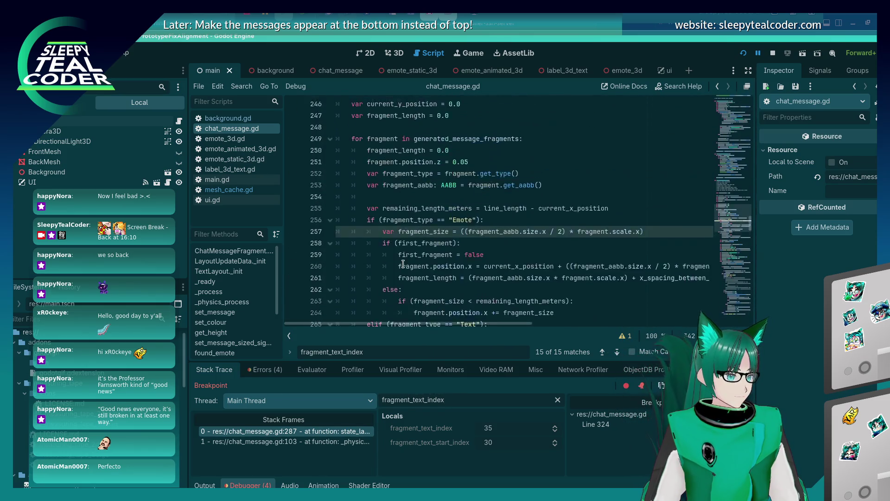
pyautogui.scroll(-9, 408, 261)
pyautogui.scroll(-15, 404, 263)
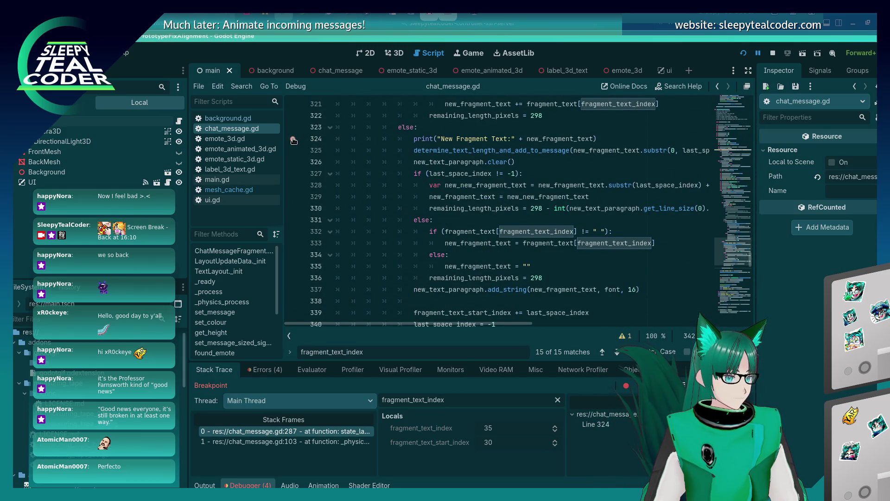
pyautogui.scroll(17, 297, 249)
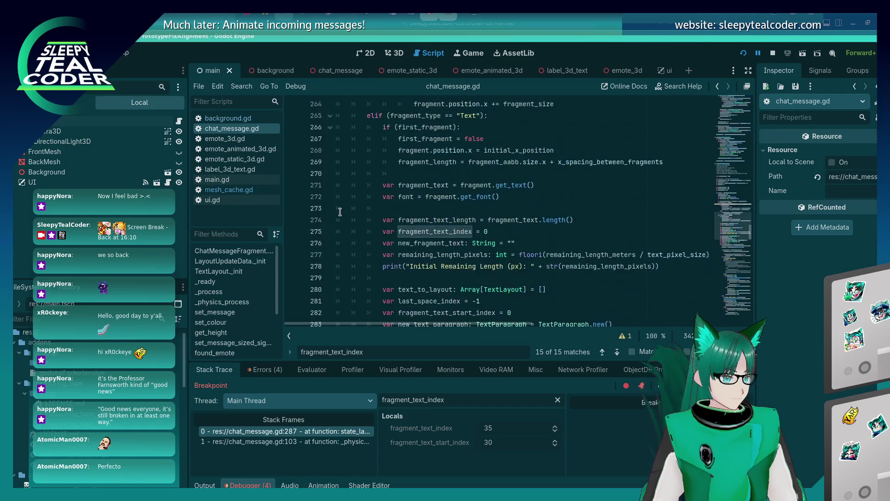
pyautogui.scroll(6, 302, 247)
pyautogui.scroll(4, 314, 244)
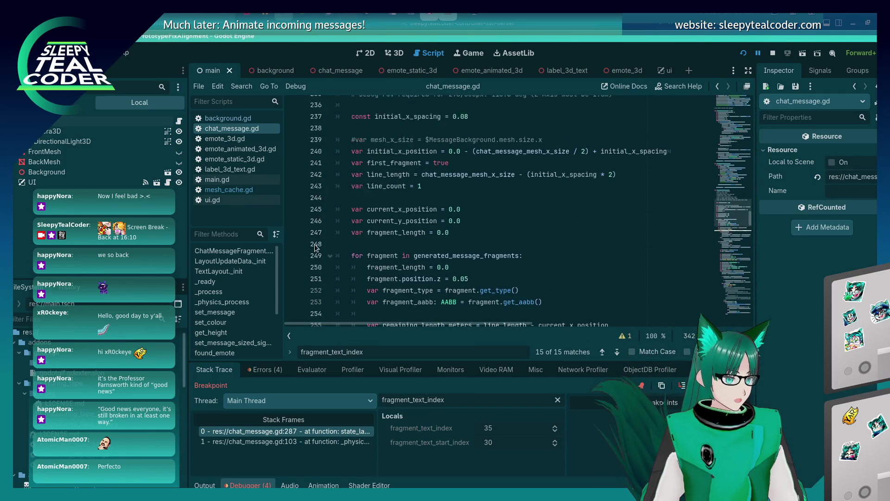
pyautogui.scroll(-6, 315, 227)
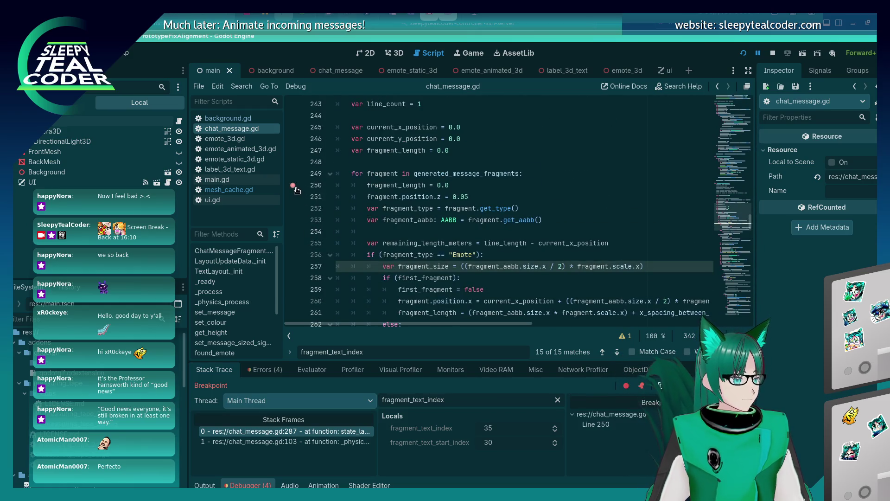
pyautogui.press('F12')
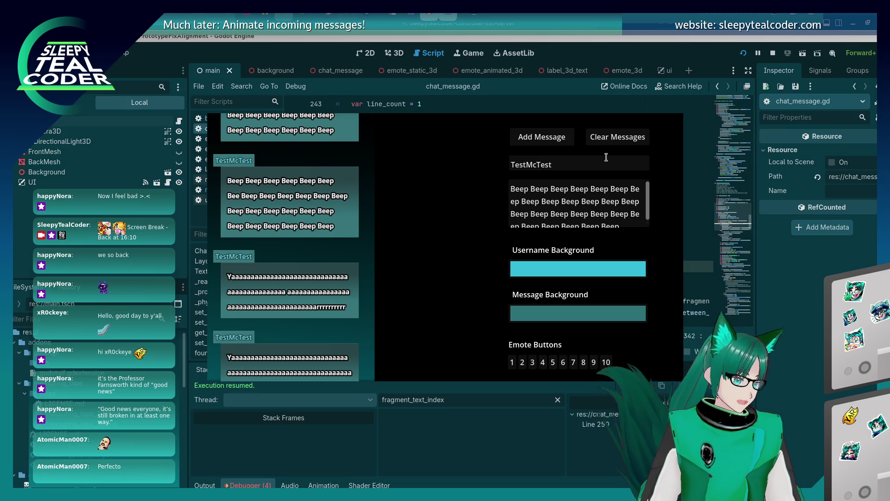
pyautogui.click(542, 131)
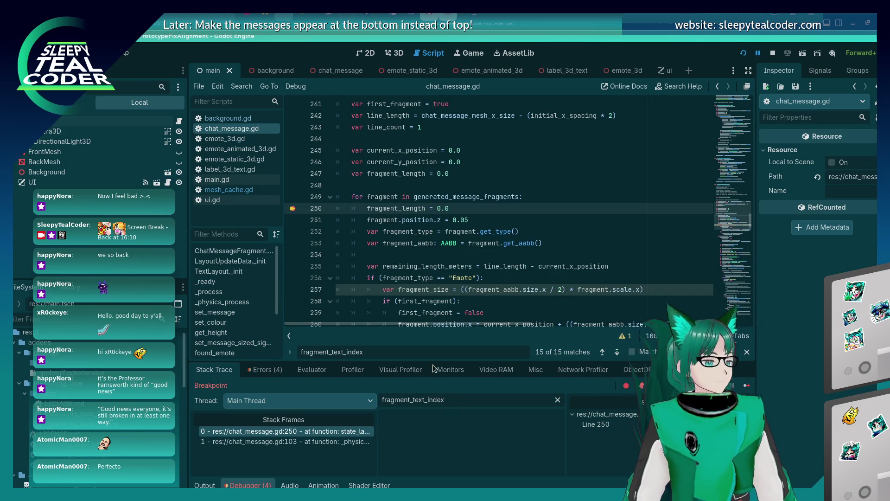
pyautogui.scroll(-6, 380, 250)
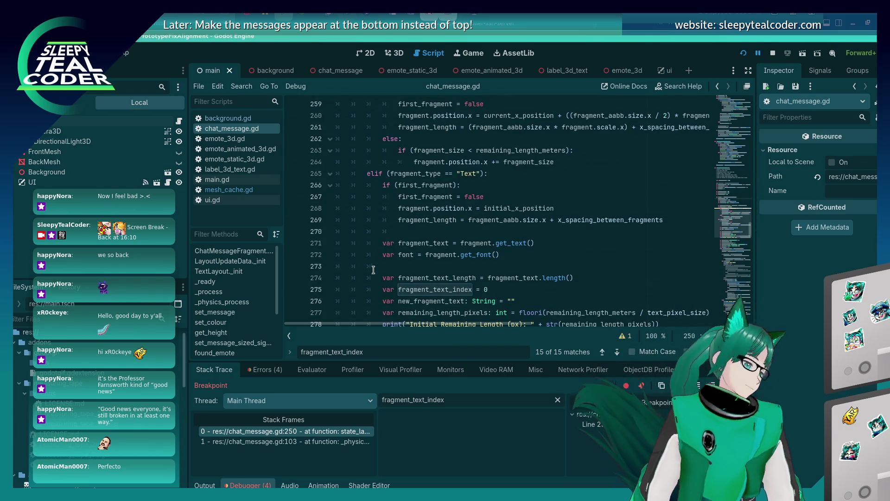
pyautogui.scroll(5, 362, 286)
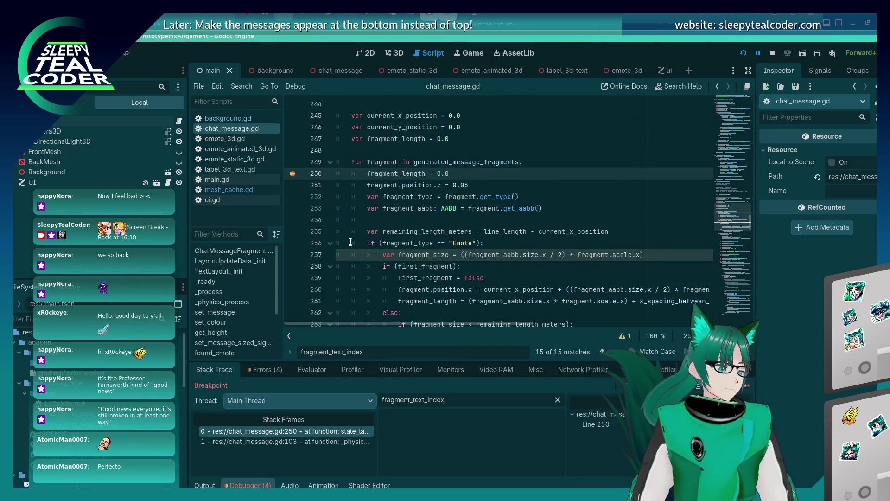
pyautogui.scroll(3, 321, 185)
pyautogui.scroll(-3, 306, 171)
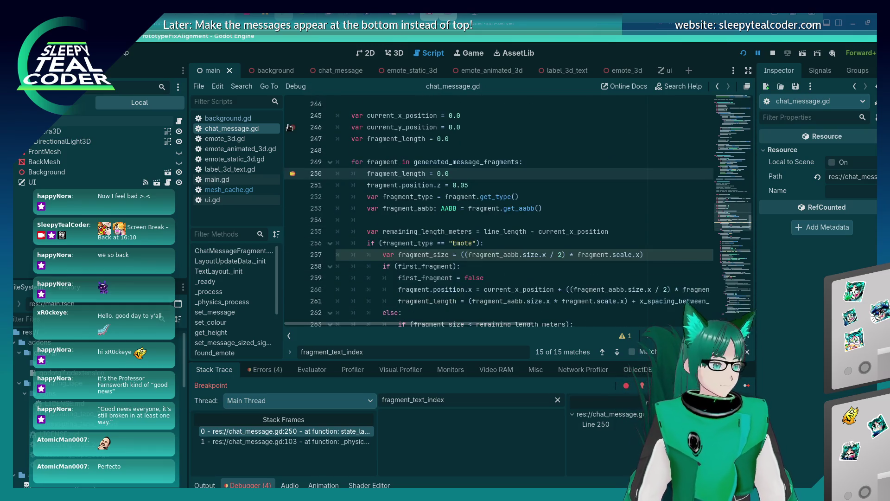
pyautogui.click(292, 173)
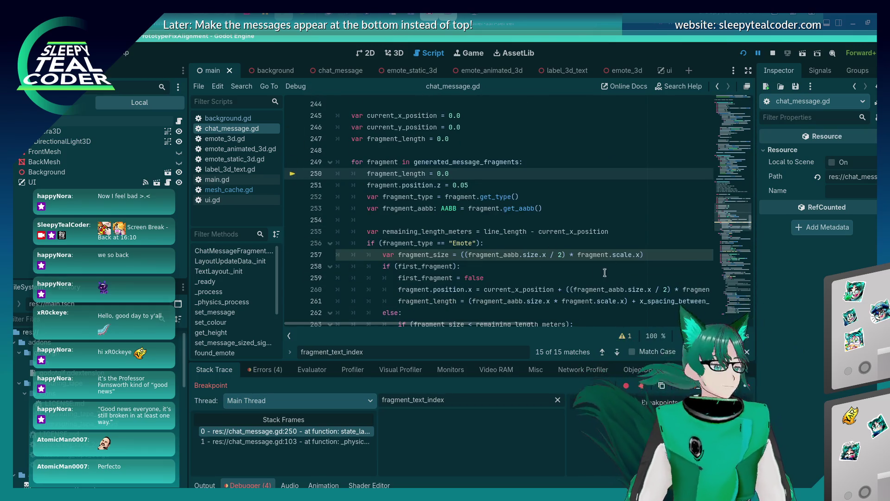
pyautogui.scroll(-9, 513, 217)
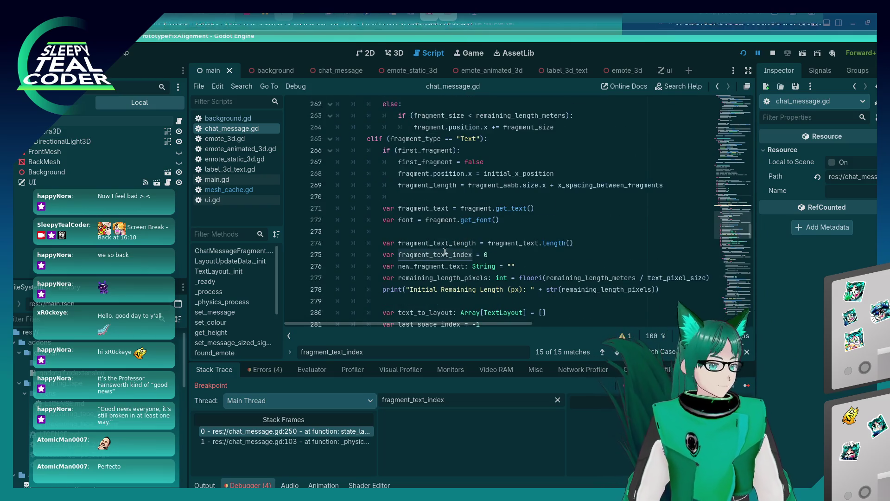
pyautogui.scroll(-3, 440, 226)
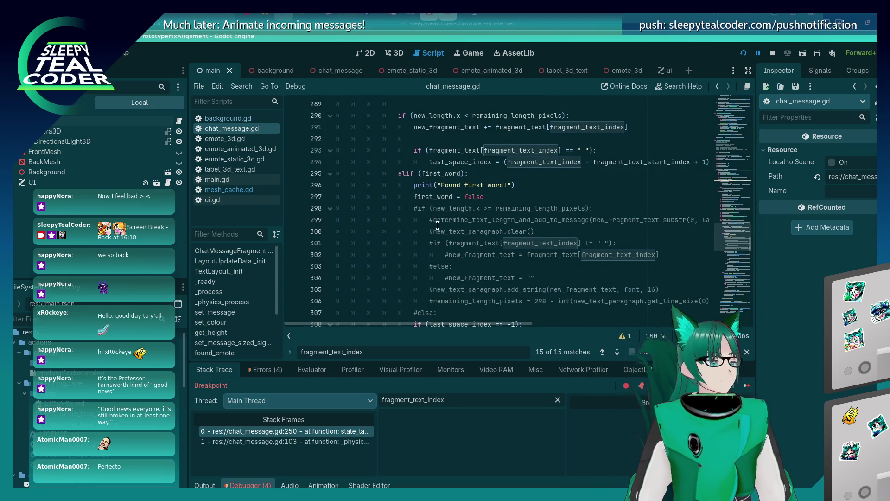
pyautogui.scroll(3, 399, 236)
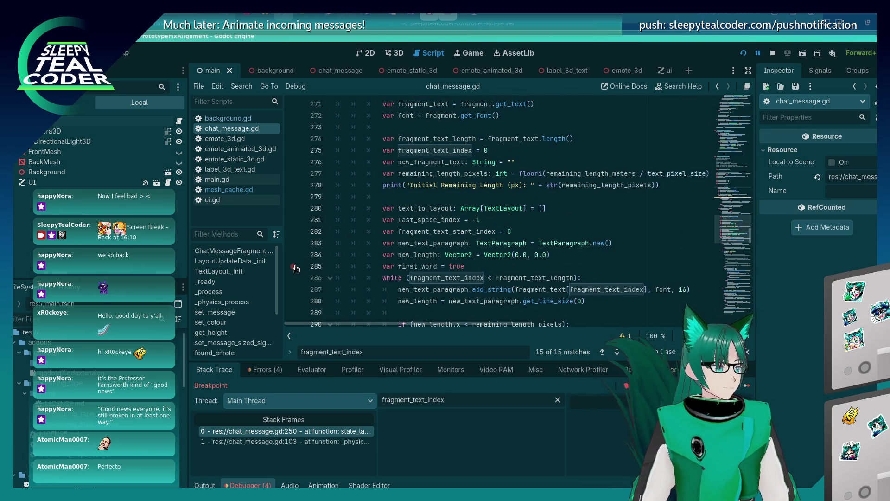
# - Move the breakpoint from line 288 to line 287 and run the game until it stops
pyautogui.click(290, 300)
pyautogui.click(292, 301)
pyautogui.click(293, 289)
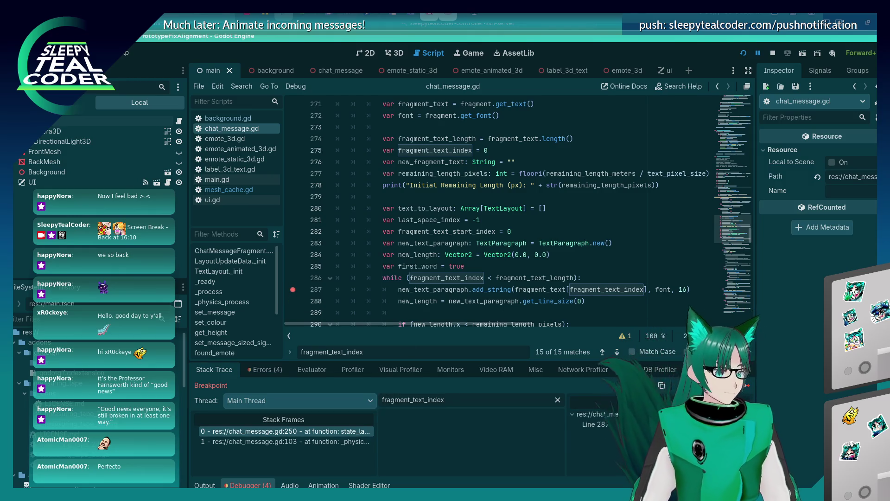
pyautogui.click(745, 385)
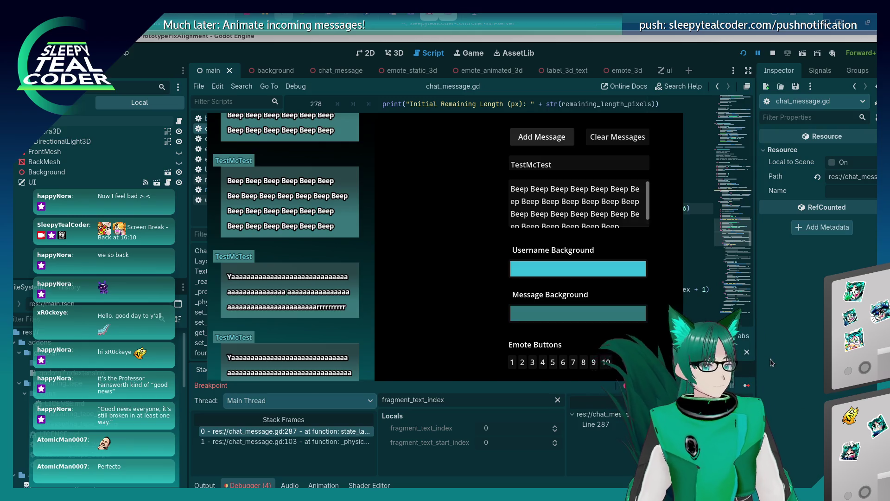
# - Continue through the loop iterations until fragment_text_index reaches 12
pyautogui.click(746, 386)
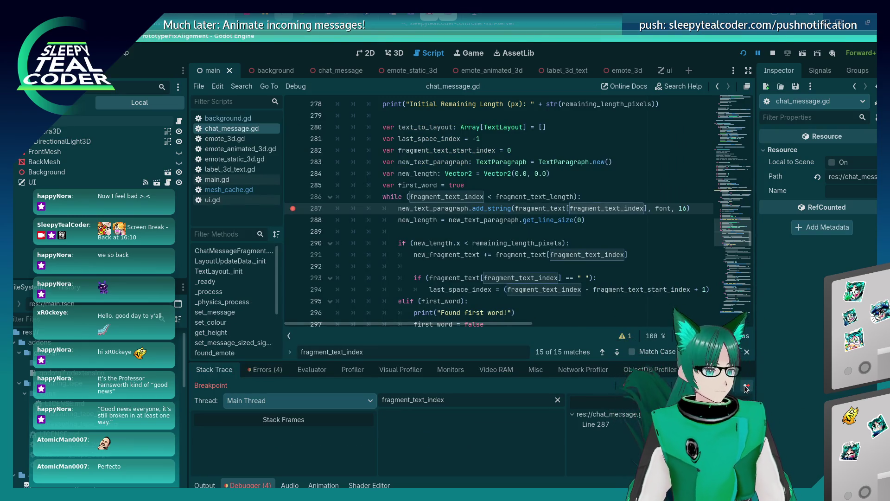
pyautogui.click(745, 386)
pyautogui.click(744, 386)
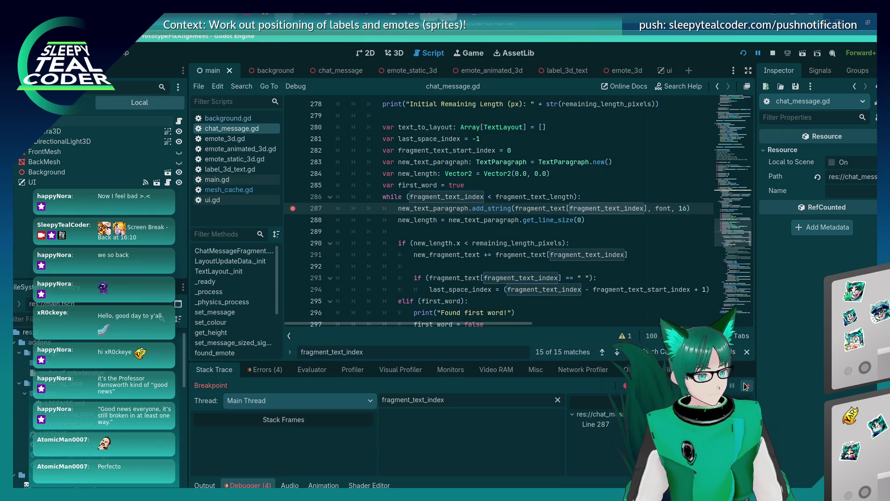
pyautogui.click(745, 386)
pyautogui.click(745, 387)
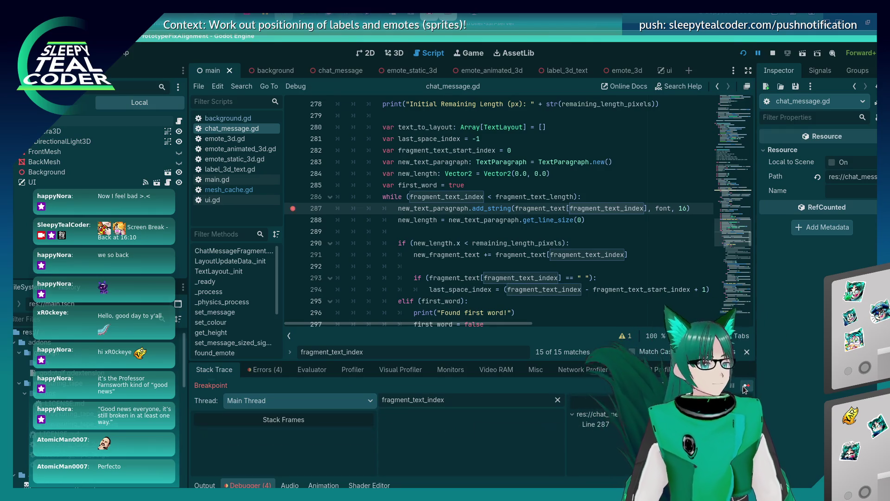
pyautogui.click(745, 388)
pyautogui.click(745, 387)
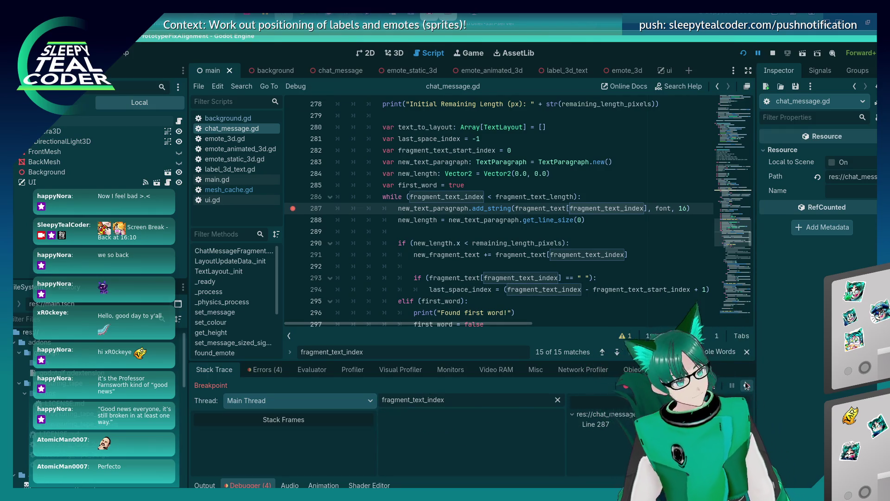
pyautogui.click(744, 387)
pyautogui.click(744, 387)
pyautogui.click(744, 387)
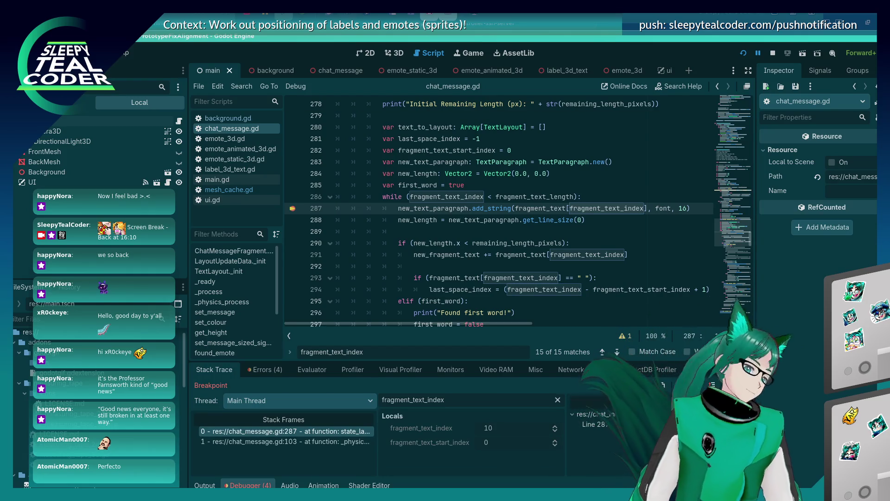
pyautogui.click(745, 388)
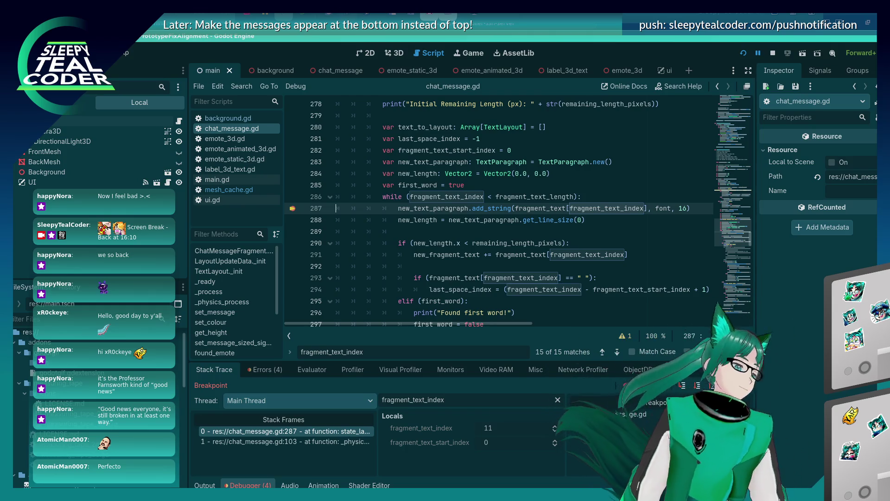
pyautogui.press('F12')
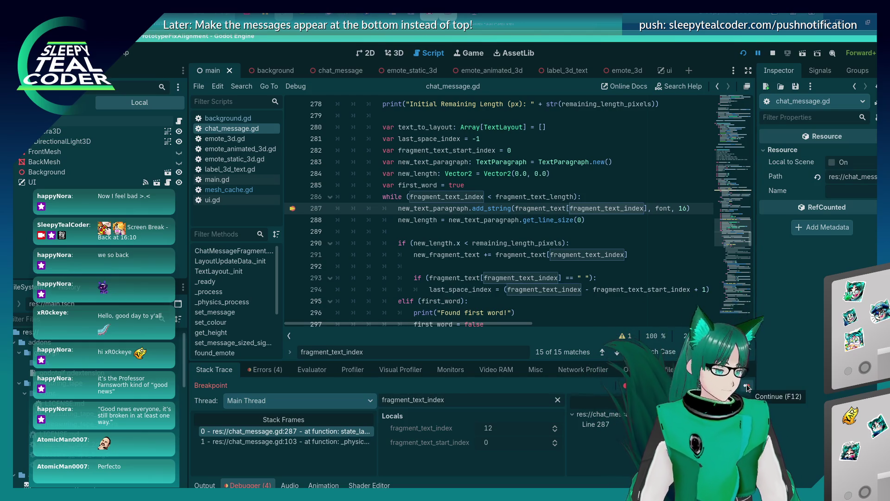
# - Continue through the loop until fragment_text_index reaches 34
pyautogui.click(746, 383)
pyautogui.click(746, 385)
pyautogui.click(747, 385)
pyautogui.click(746, 386)
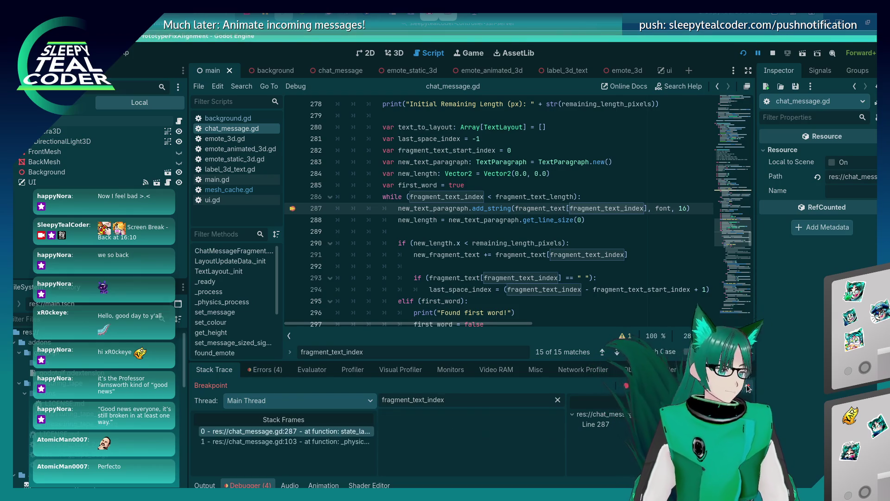
pyautogui.click(747, 386)
pyautogui.click(746, 386)
pyautogui.click(746, 386)
pyautogui.click(747, 386)
pyautogui.click(747, 386)
pyautogui.click(746, 386)
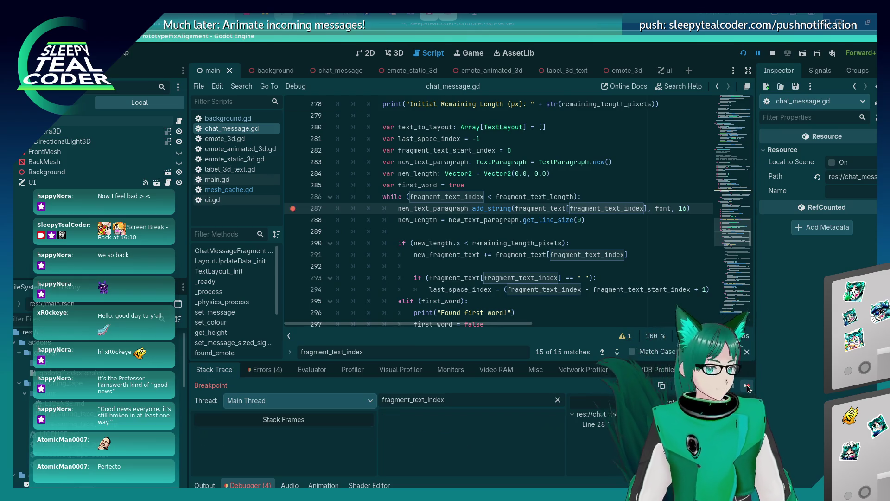
pyautogui.click(747, 386)
pyautogui.click(747, 385)
pyautogui.click(747, 386)
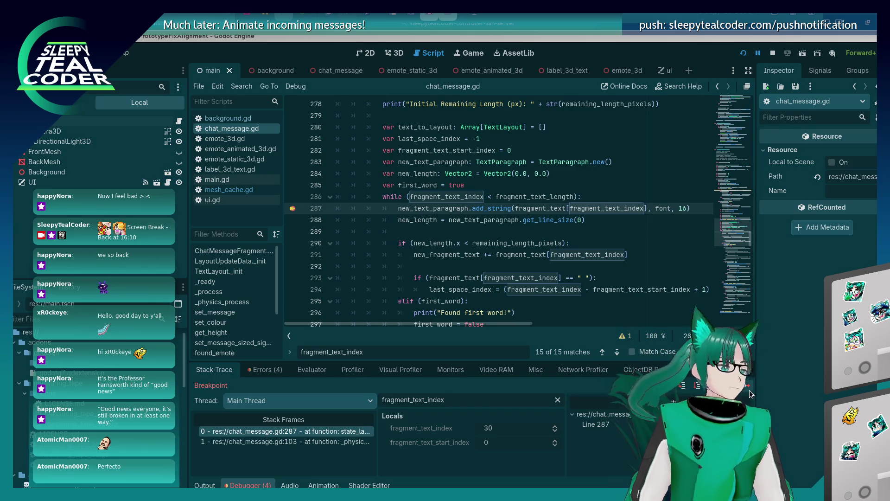
pyautogui.click(747, 389)
pyautogui.click(748, 389)
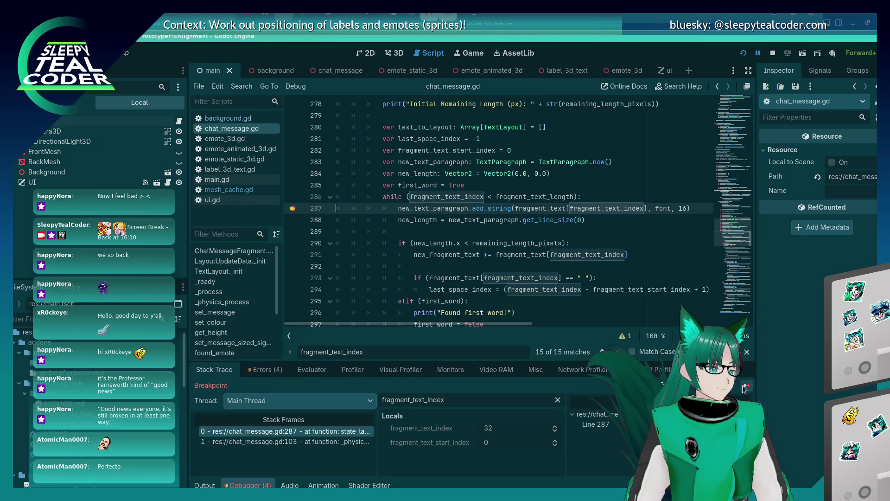
pyautogui.click(744, 386)
pyautogui.click(743, 387)
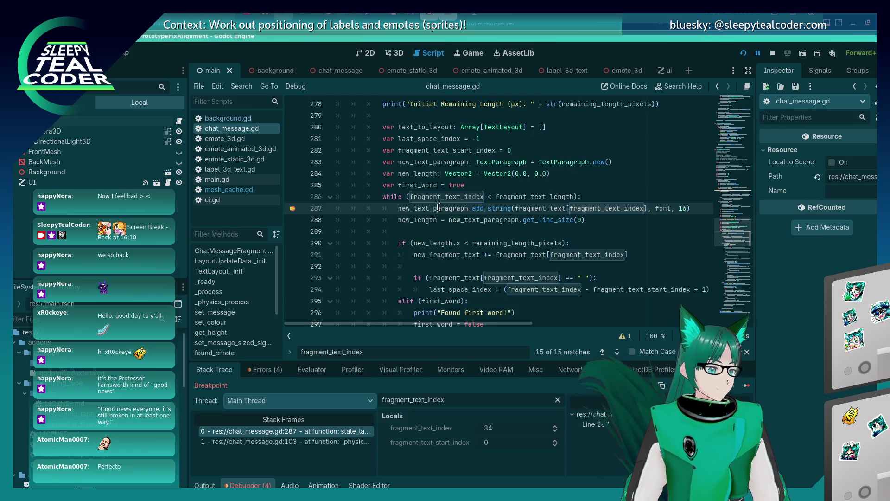
# - Inspect the new_text_paragraph, new_length and fragment_text values shown in popups on line 287
pyautogui.moveTo(439, 207)
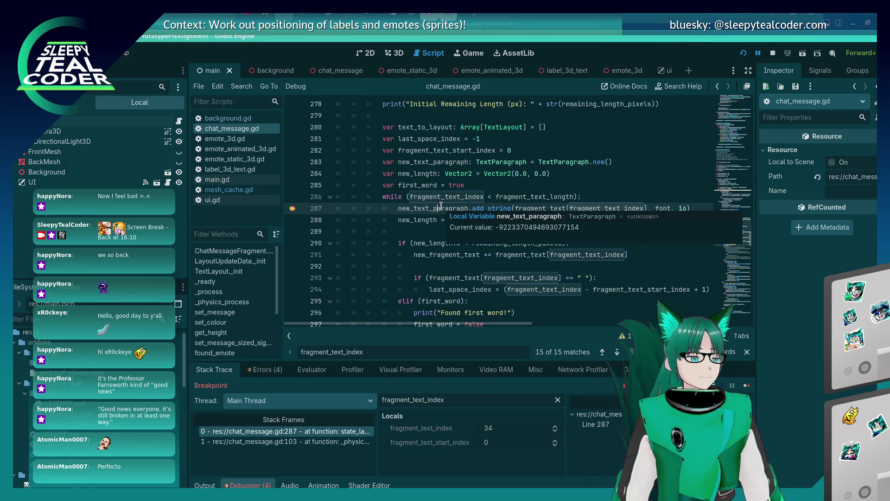
pyautogui.click(438, 220)
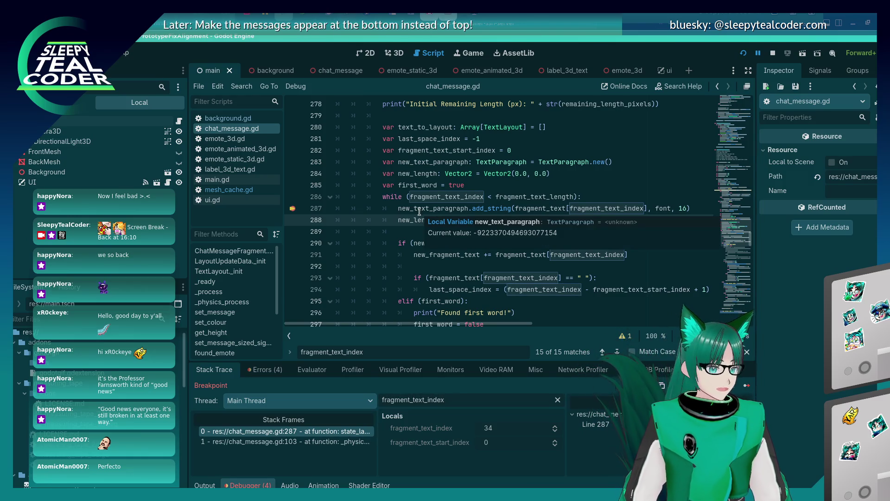
pyautogui.doubleClick(420, 212)
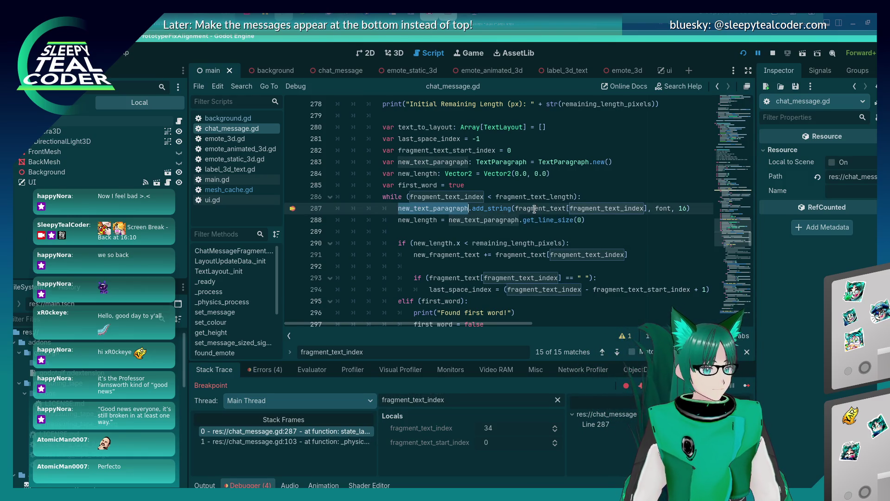
pyautogui.moveTo(534, 210)
pyautogui.click(422, 221)
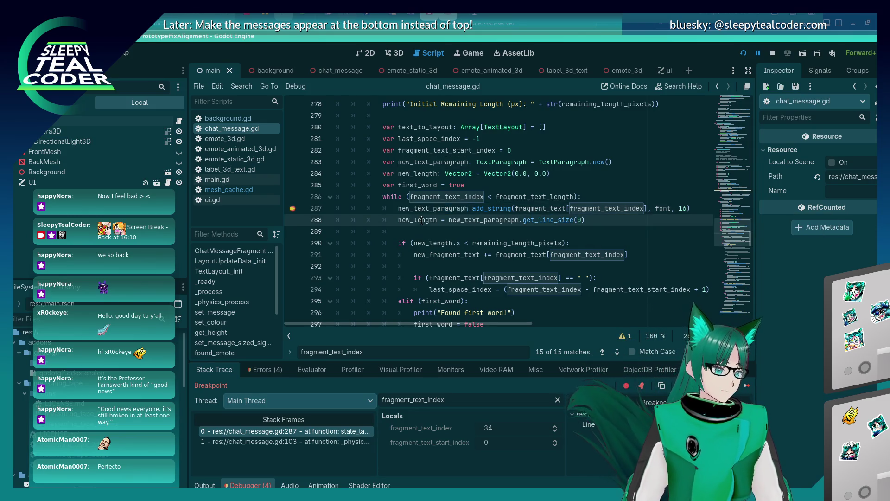
pyautogui.click(454, 221)
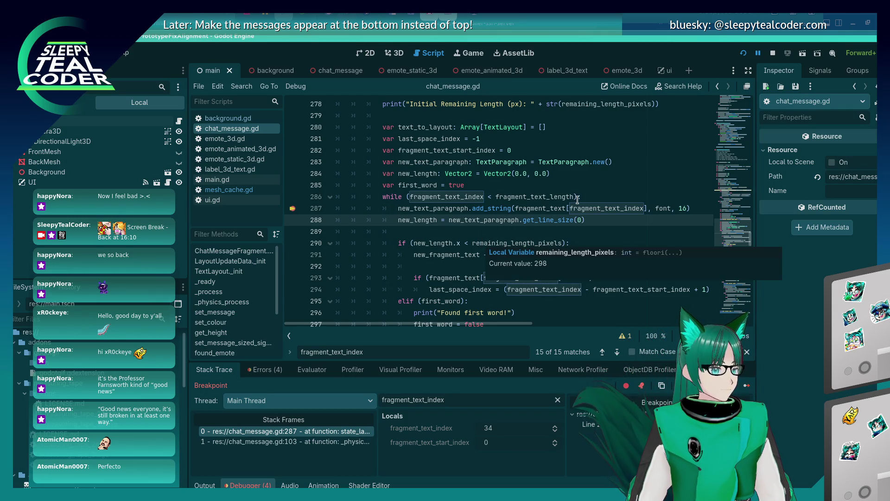
pyautogui.moveTo(529, 207)
pyautogui.click(407, 208)
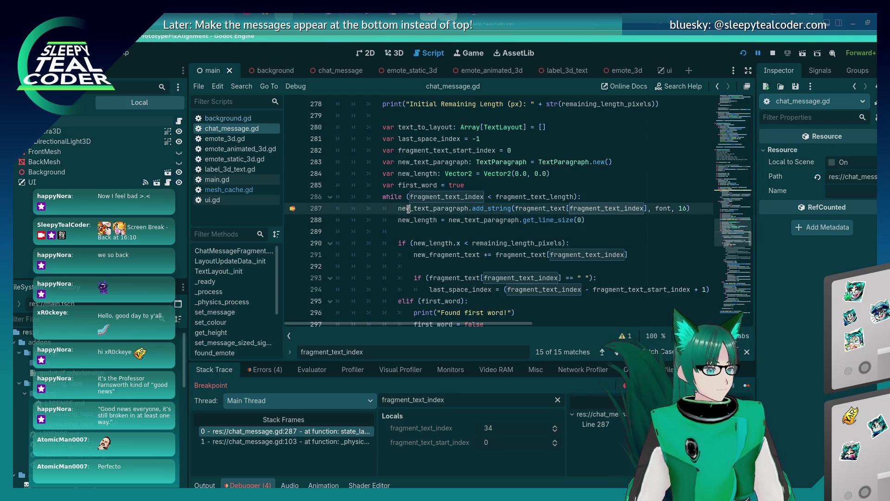
pyautogui.click(316, 368)
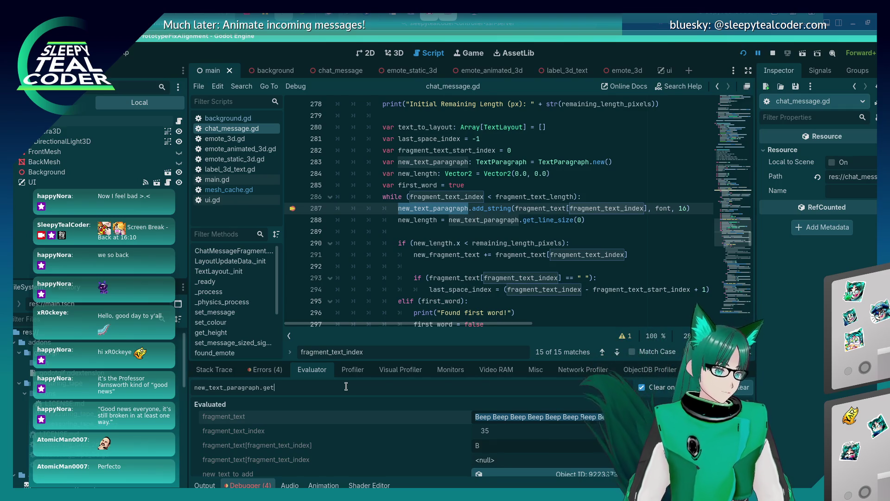
# - Evaluate new_text_paragraph[0] (<null>) and new_text_paragraph.get_line_size(0) (298 × 23)
pyautogui.write(']')
pyautogui.press('Return')
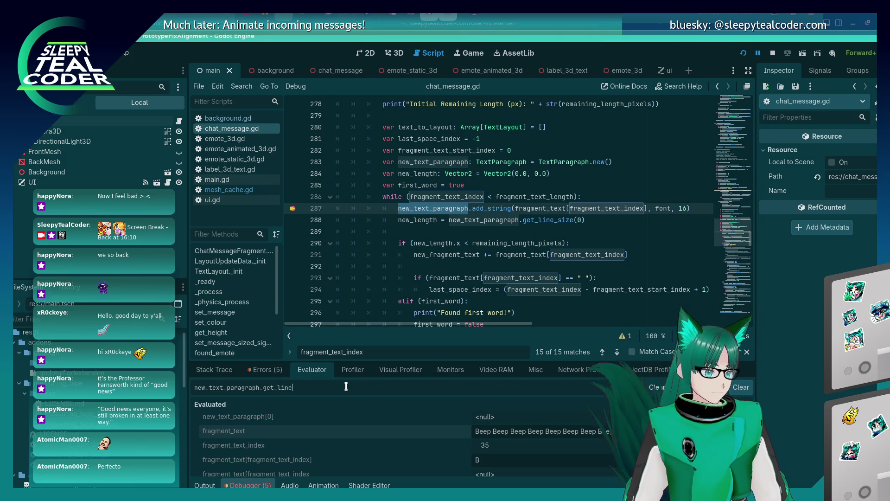
pyautogui.write(')')
pyautogui.press('Return')
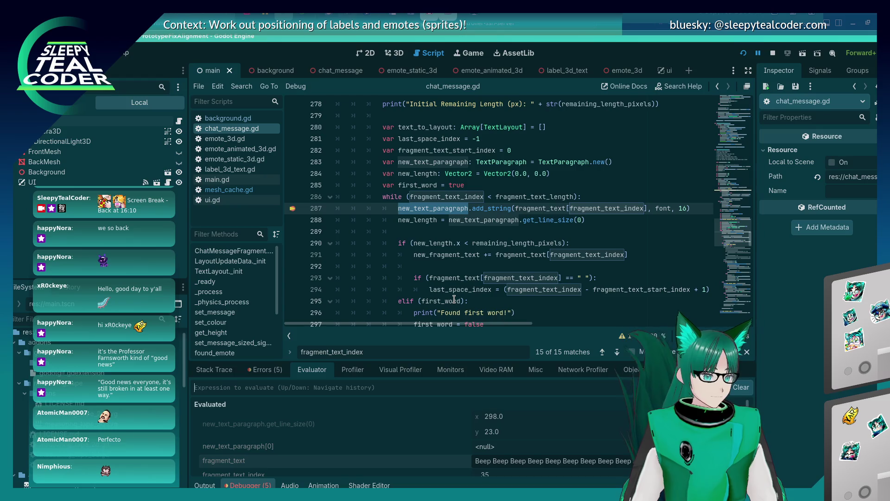
pyautogui.scroll(-6, 463, 215)
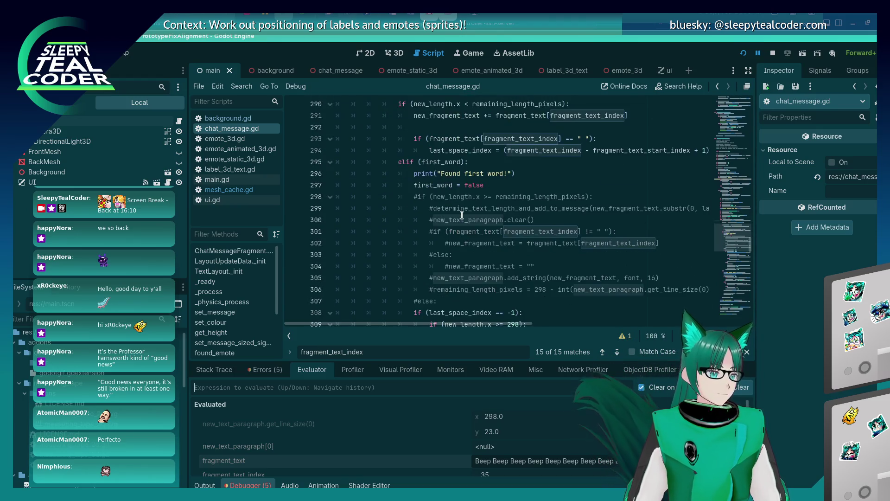
# - Review the script and Output log, then view Stack Trace locals: fragment_text_index 34, start index 0
pyautogui.scroll(-6, 462, 216)
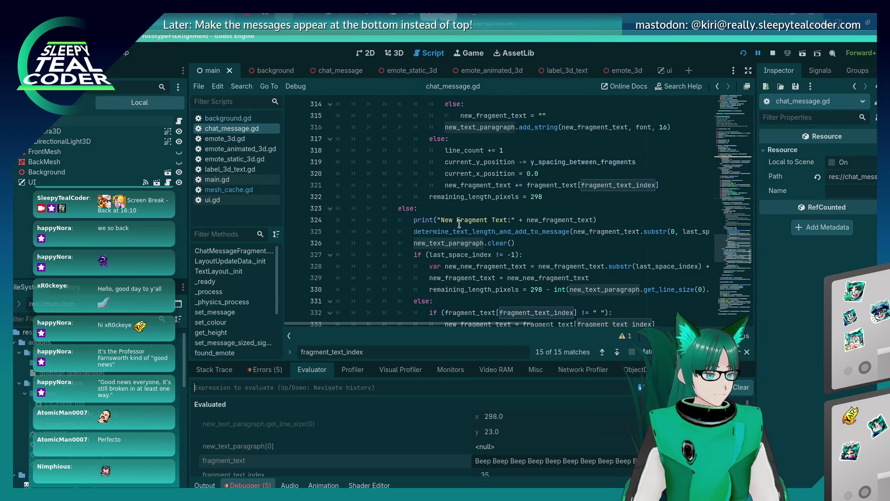
pyautogui.scroll(7, 426, 242)
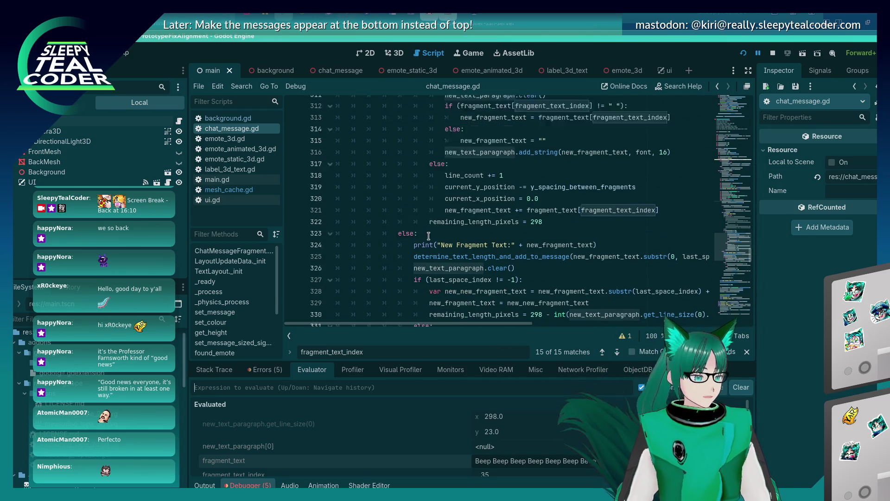
pyautogui.scroll(-4, 425, 244)
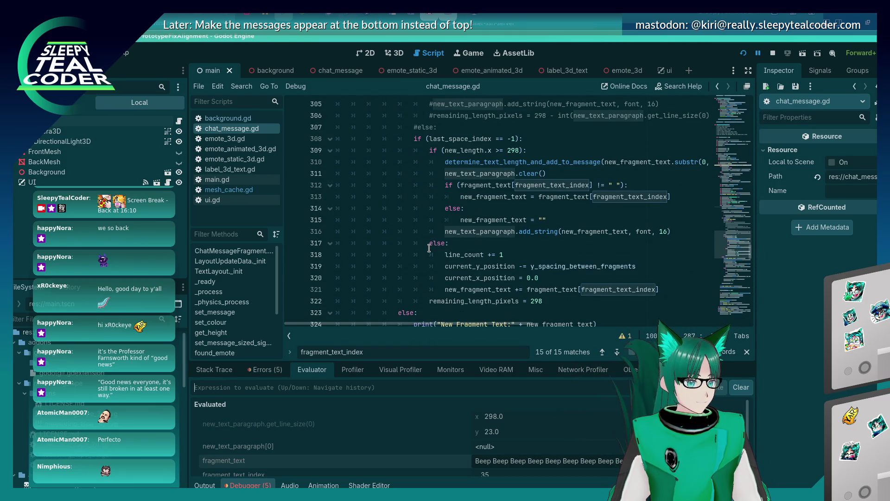
pyautogui.scroll(5, 430, 249)
pyautogui.scroll(-5, 432, 251)
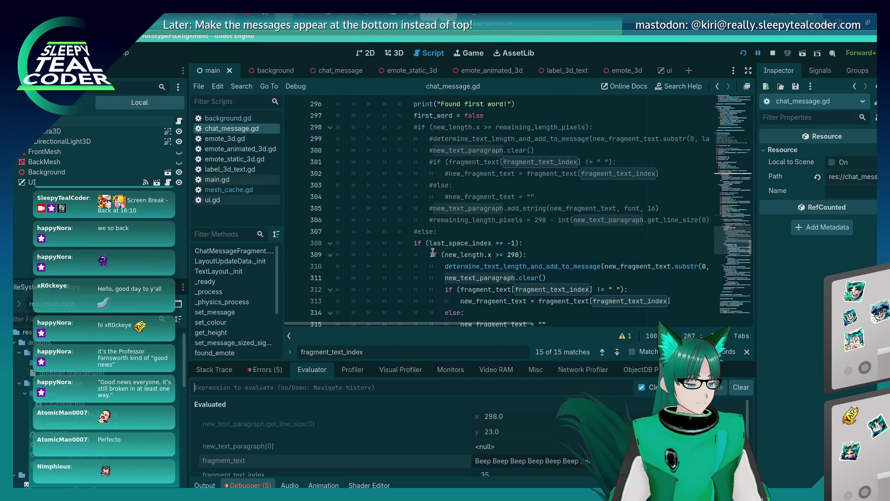
pyautogui.scroll(-1, 433, 253)
pyautogui.click(205, 485)
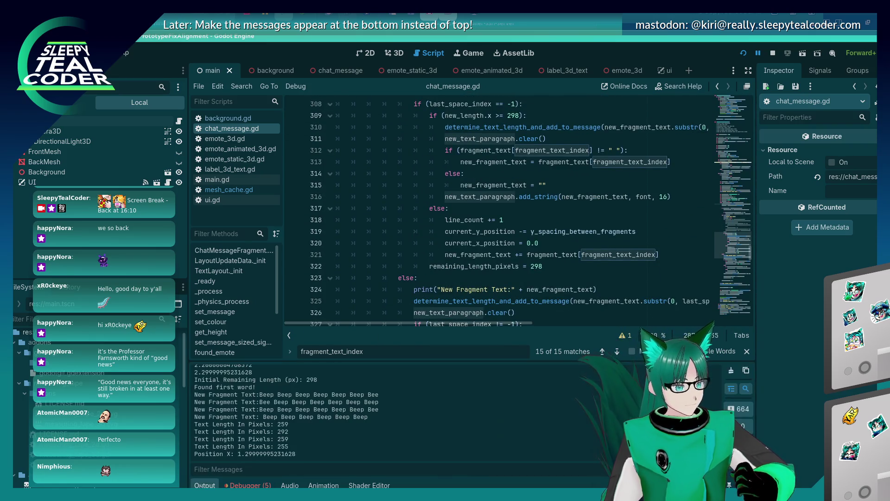
pyautogui.scroll(10, 452, 229)
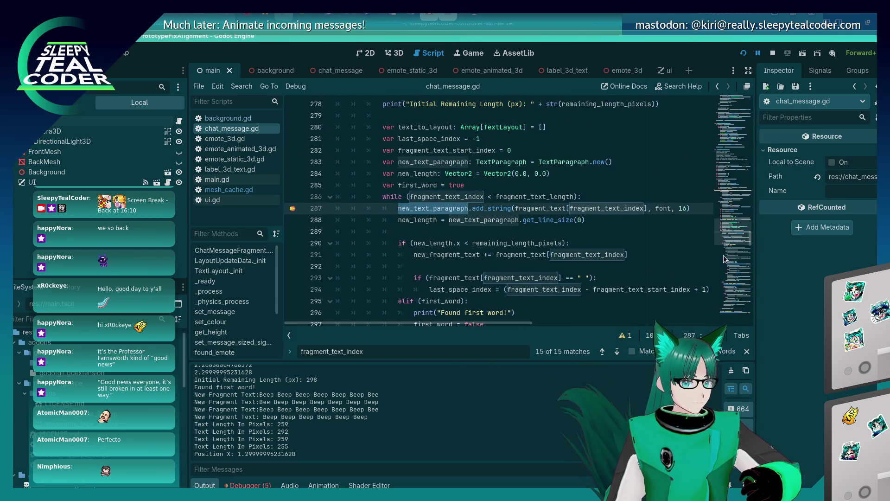
pyautogui.click(250, 485)
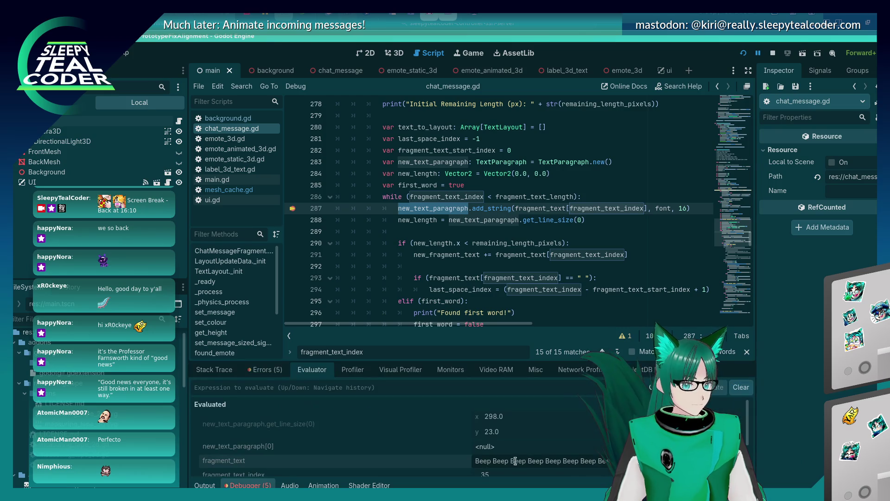
pyautogui.click(214, 369)
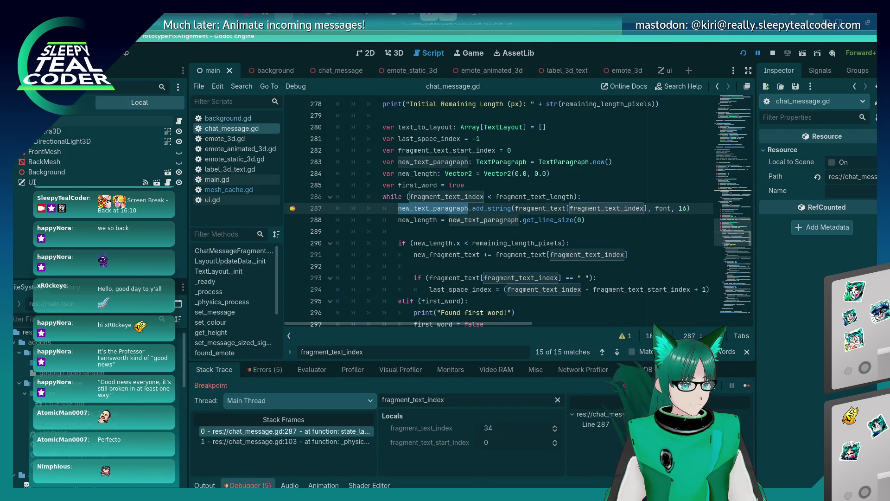
# - Step from line 287 into the else branch at line 327, then switch to KWrite
pyautogui.press('F10')
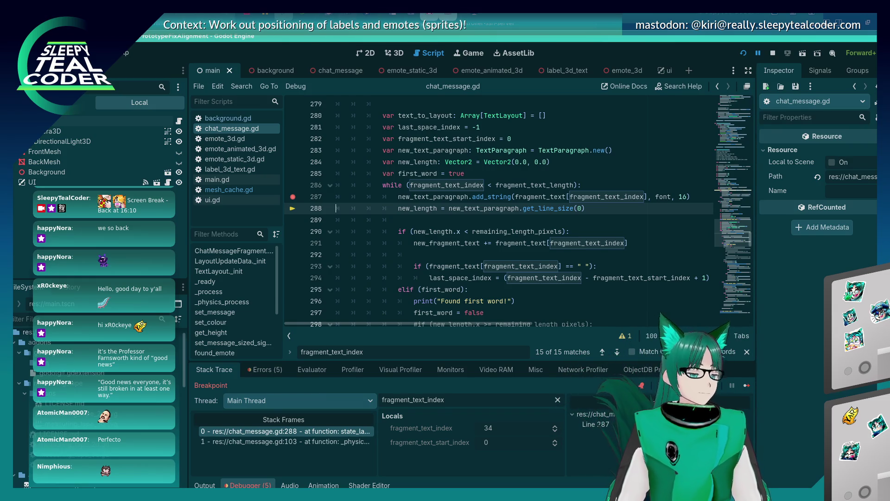
pyautogui.press('F10')
pyautogui.press('F10')
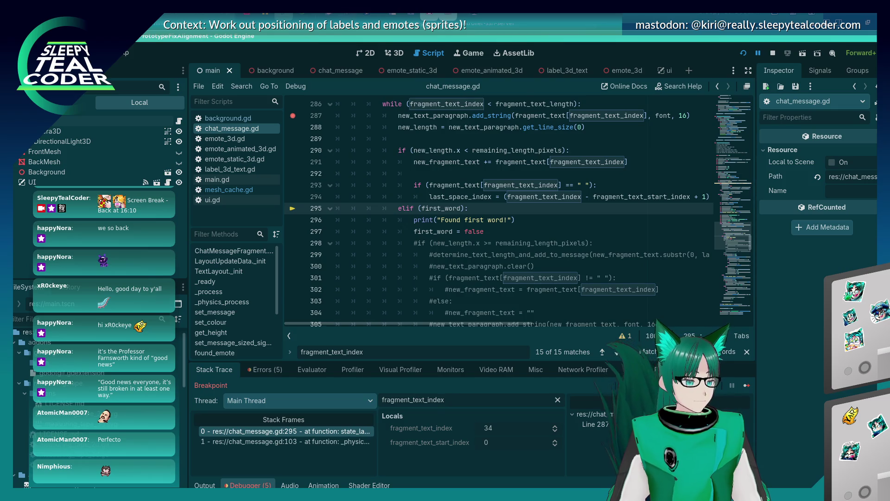
pyautogui.press('F10')
pyautogui.press('F10')
pyautogui.press('F10')
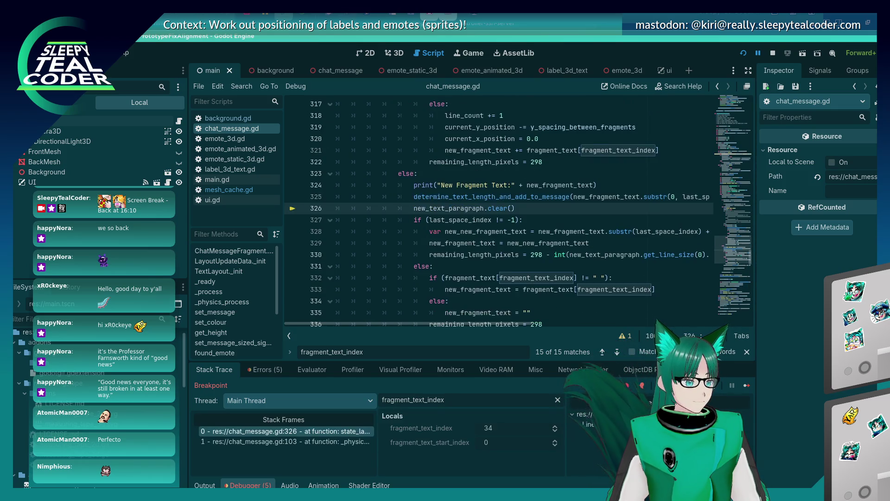
pyautogui.press('F10')
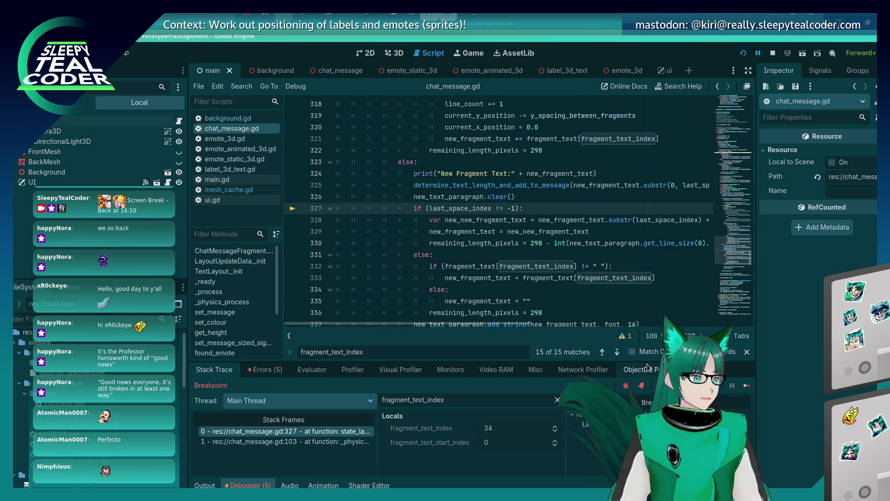
pyautogui.hotkey('alt', 'Tab')
pyautogui.hotkey('alt', 'Tab')
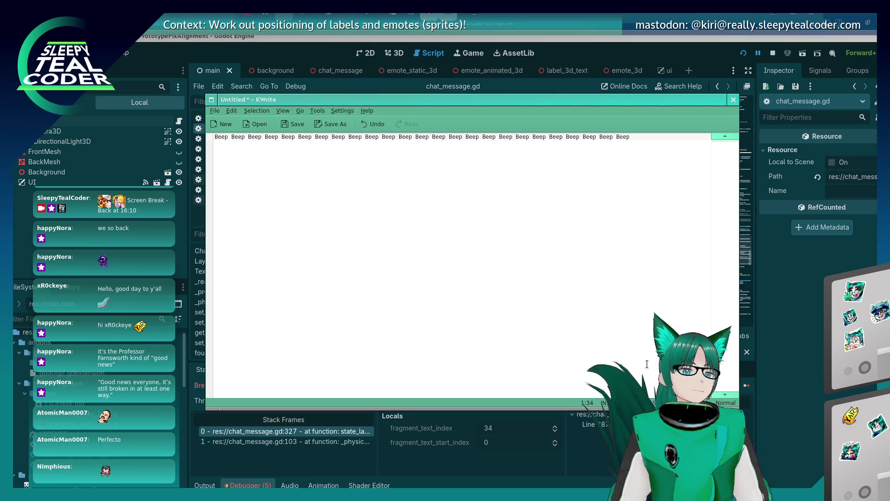
# - Narrow the KWrite window so the Beep line wraps onto a second row, then return to Godot
pyautogui.press('Left')
pyautogui.press('Left')
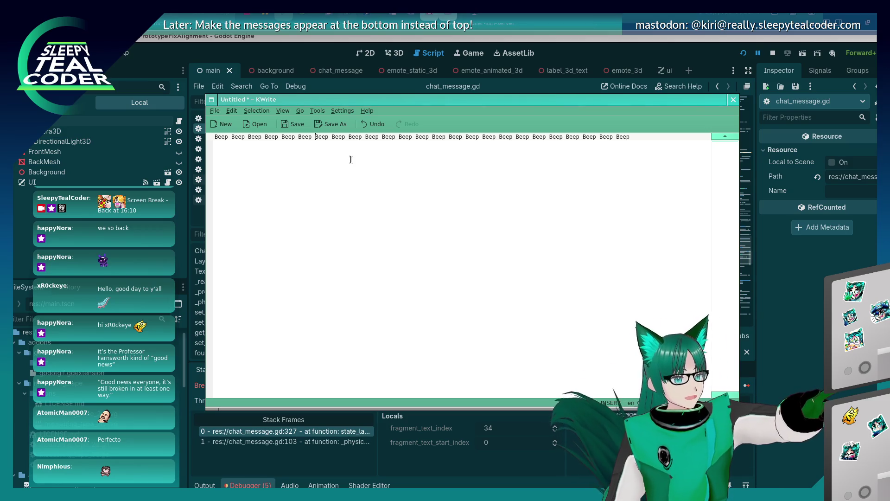
pyautogui.moveTo(662, 301)
pyautogui.mouseDown()
pyautogui.moveTo(502, 239)
pyautogui.moveTo(483, 211)
pyautogui.moveTo(485, 218)
pyautogui.mouseUp()
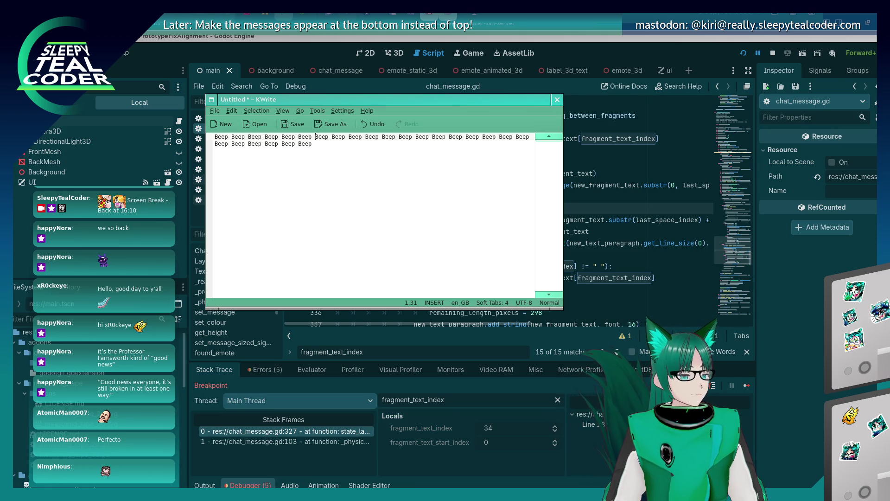
pyautogui.click(794, 377)
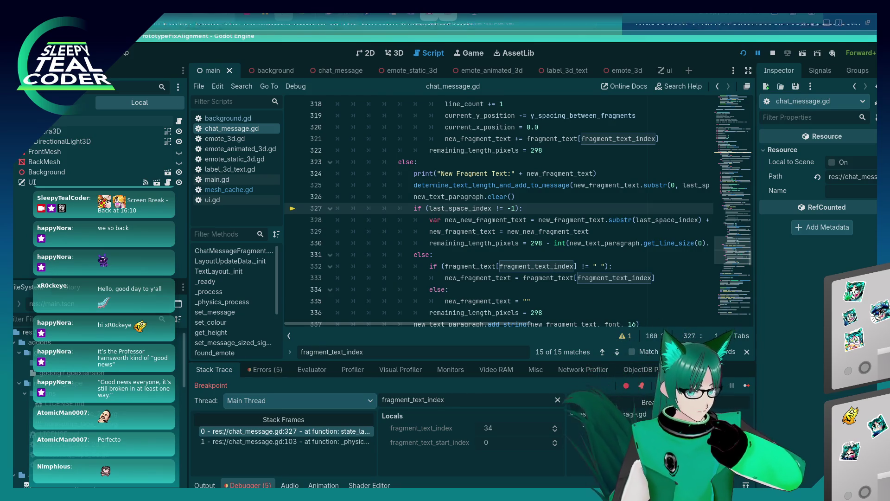
# - Step over three lines in chat_message.gd, advancing execution from line 327 to line 330
pyautogui.click(747, 385)
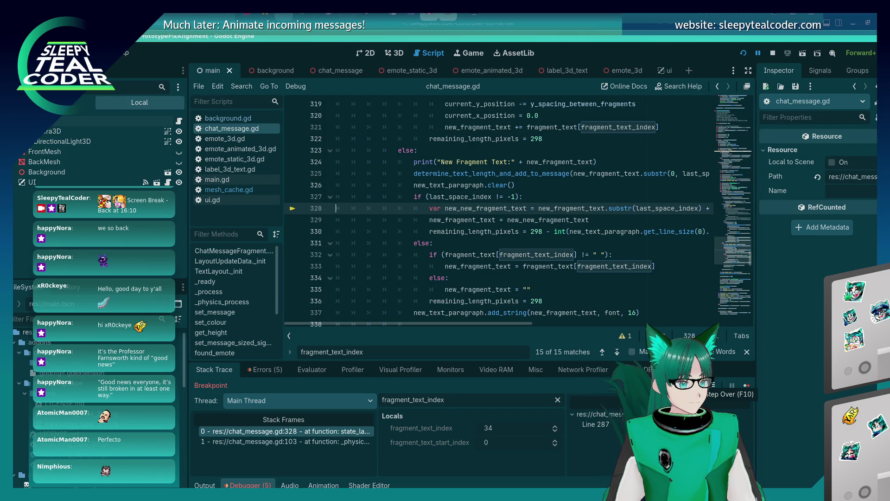
pyautogui.click(746, 386)
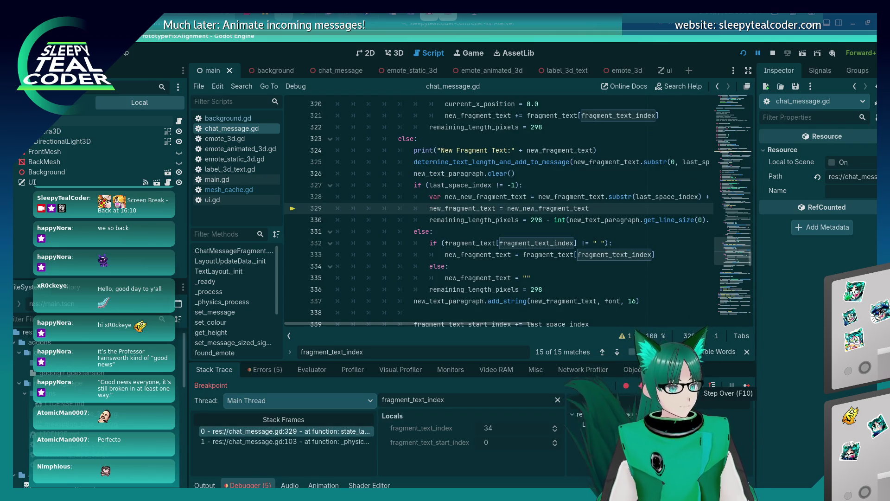
pyautogui.click(747, 385)
# - Inspect the variables, confirming last_space_index is 30 and new_fragment_text is 'Bee'
pyautogui.moveTo(457, 175)
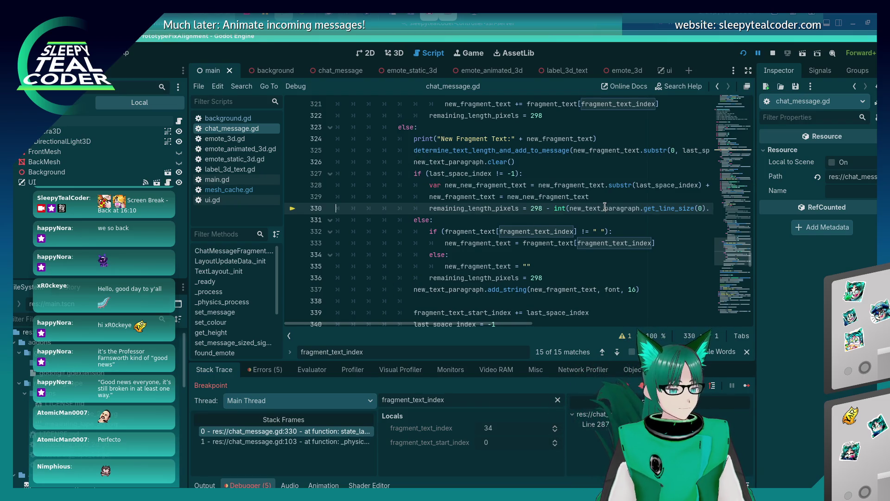
pyautogui.moveTo(452, 199)
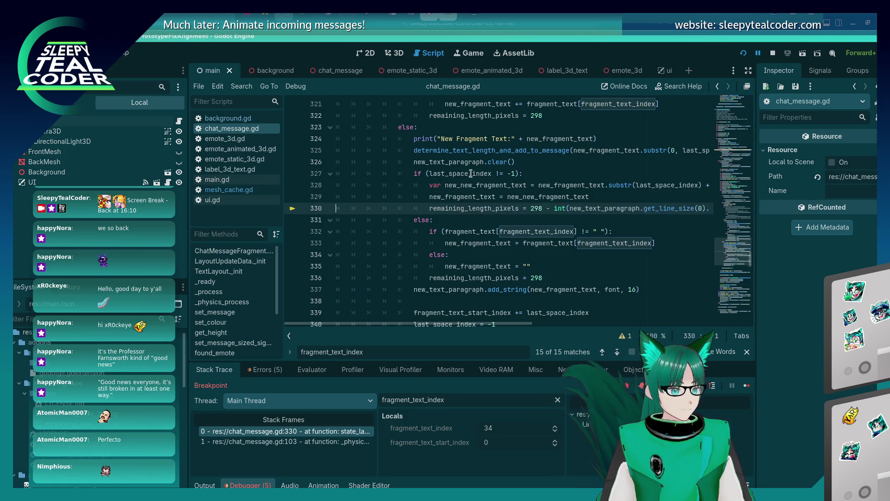
pyautogui.scroll(2, 441, 264)
pyautogui.scroll(1, 442, 263)
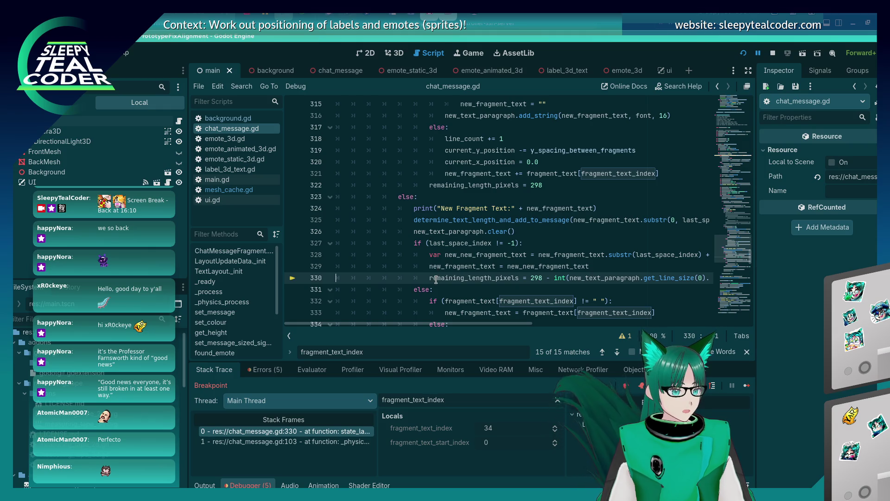
pyautogui.scroll(-1, 436, 279)
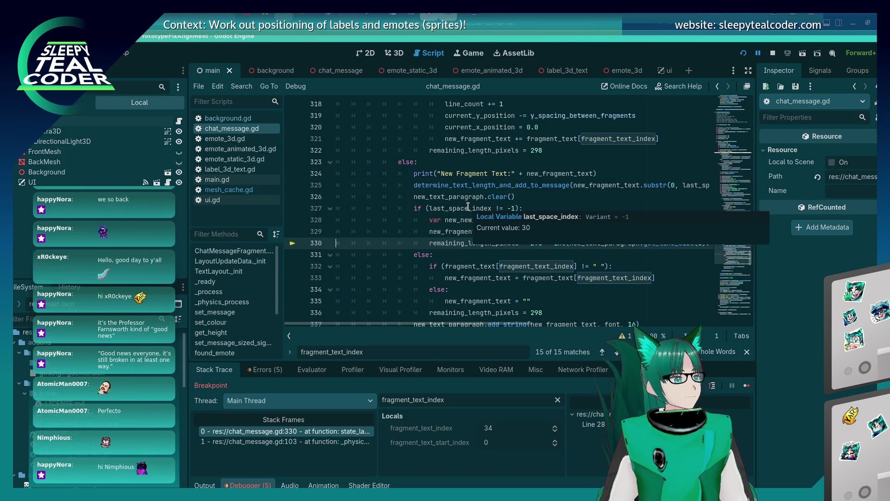
pyautogui.moveTo(558, 178)
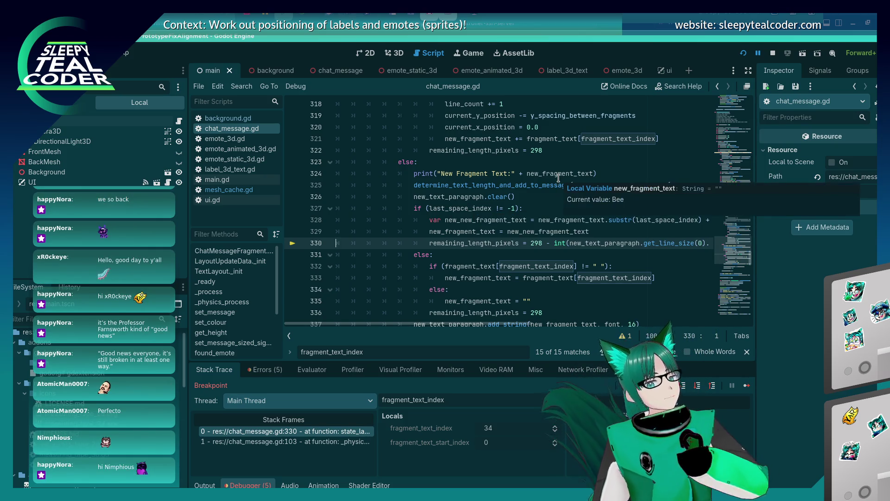